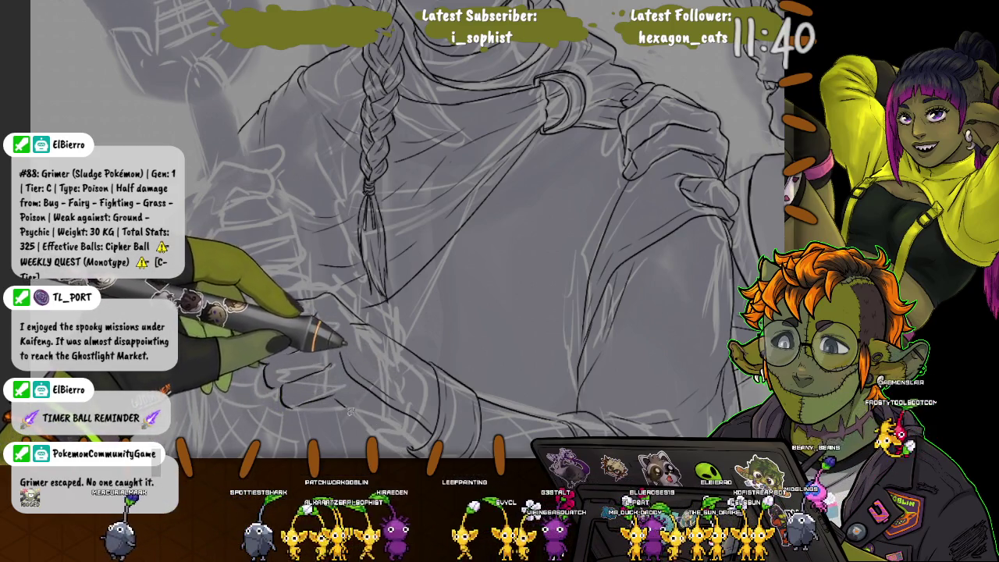
Ink the braided-hair figure's clenched fist outline, then lasso the new fist lines.
left_click_drag(351, 410, 262, 344)
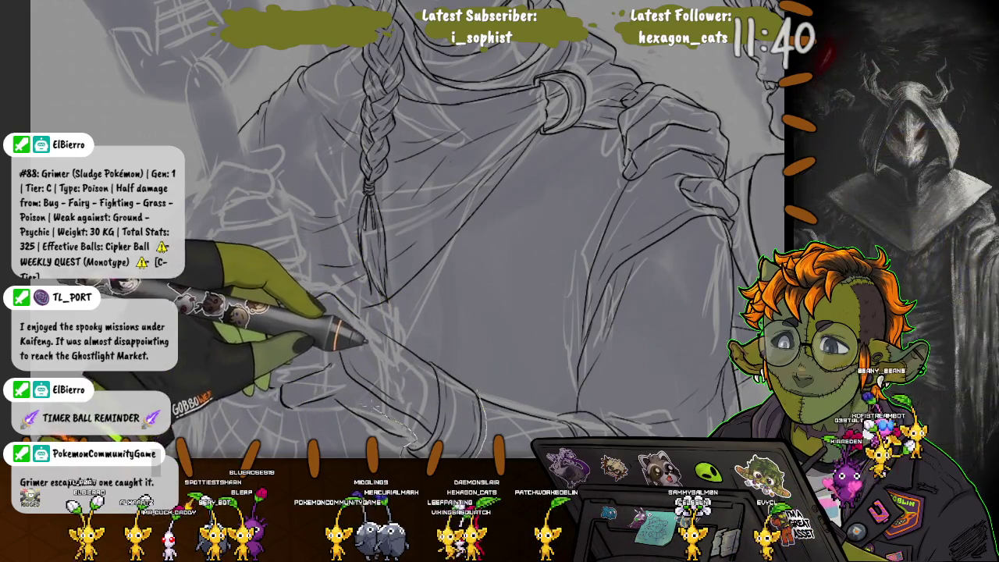
left_click_drag(409, 447, 361, 322)
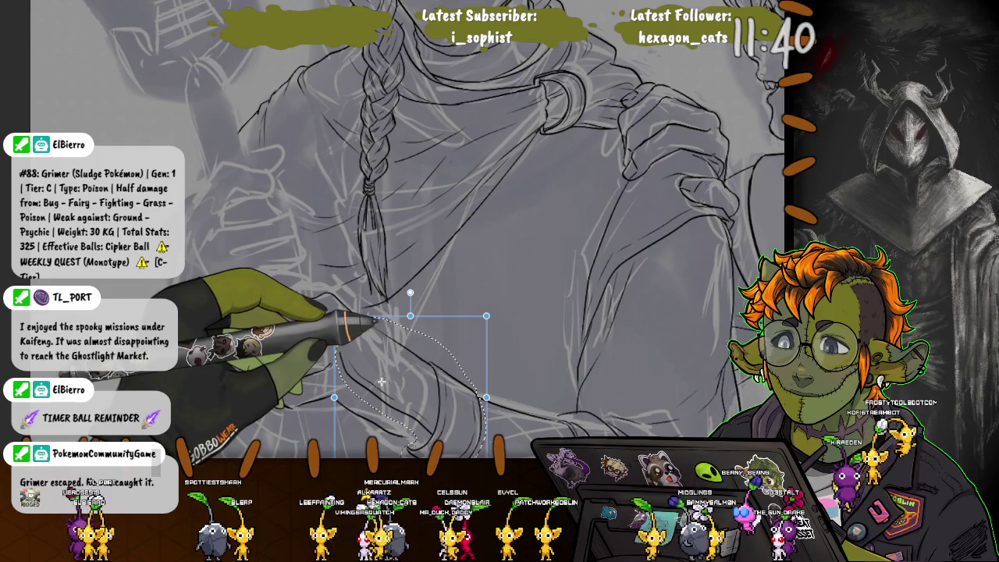
Nudge the lassoed fist a few pixels up-left and deselect it.
left_click_drag(398, 385, 394, 375)
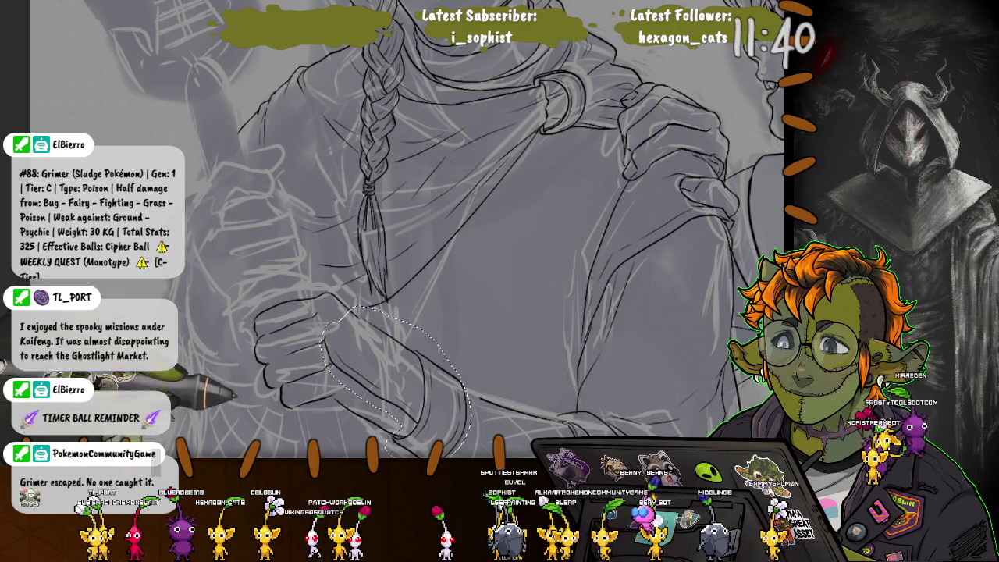
key("ctrl+d")
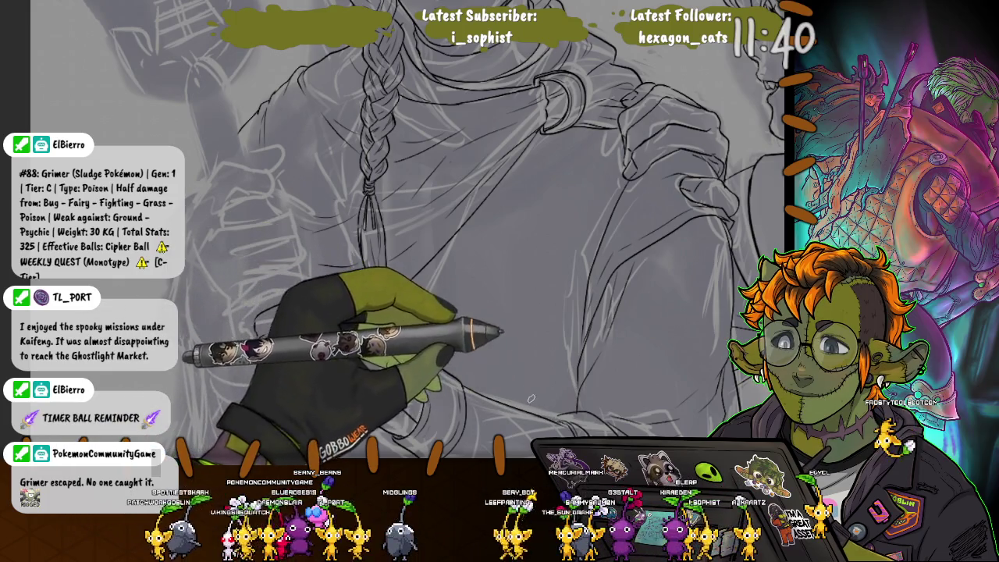
left_click_drag(549, 418, 517, 363)
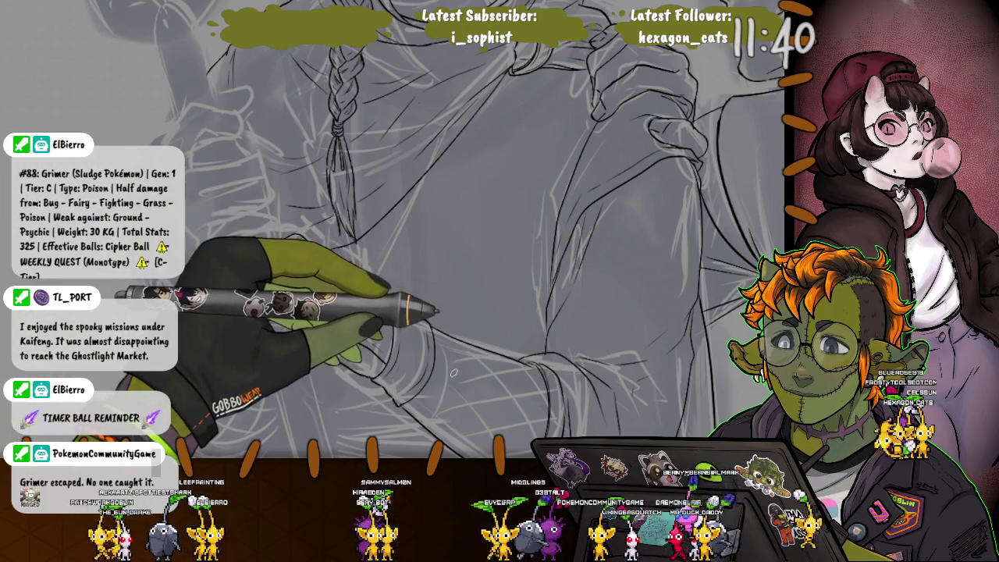
Pan the canvas to bring the forearm and sleeve cuff into view.
left_click_drag(454, 372, 436, 277)
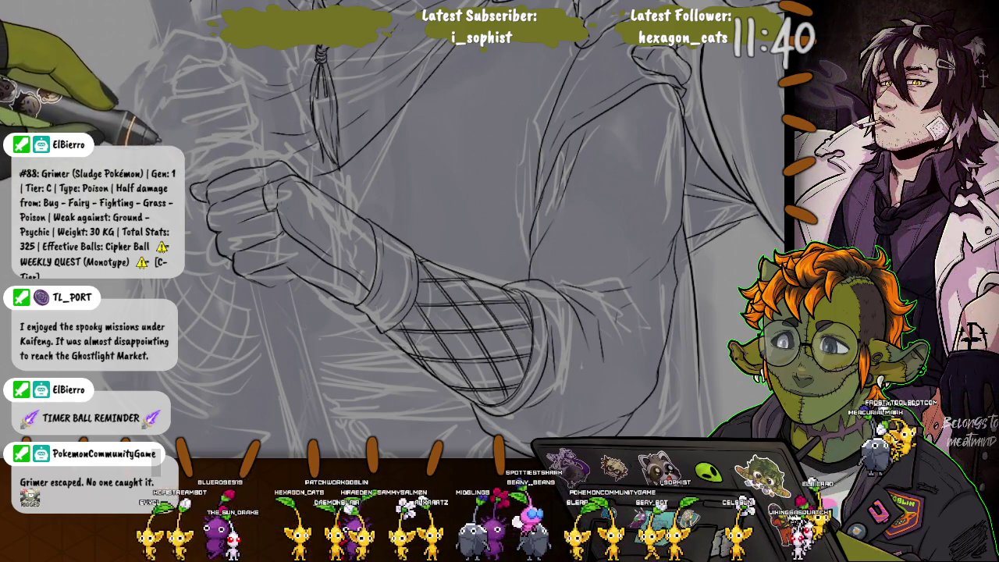
scroll(391, 234, "up", 3)
scroll(390, 234, "up", 3)
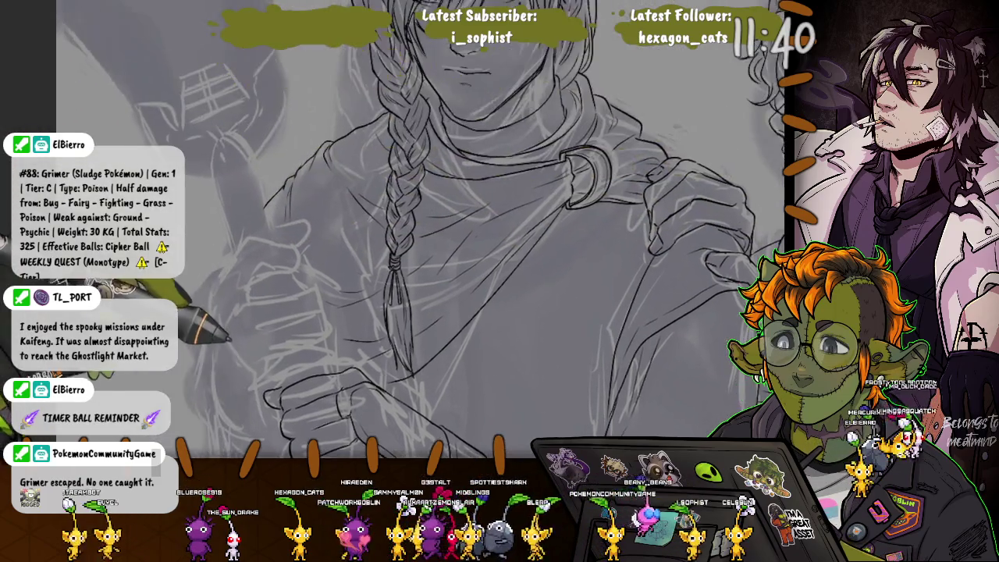
scroll(390, 234, "up", 2)
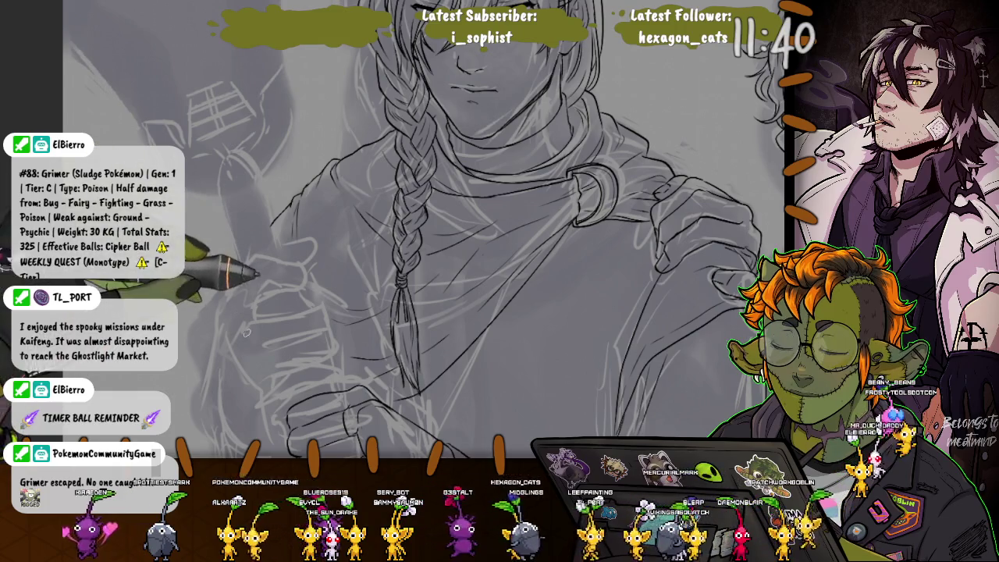
key("ctrl+minus")
scroll(437, 234, "down", 3)
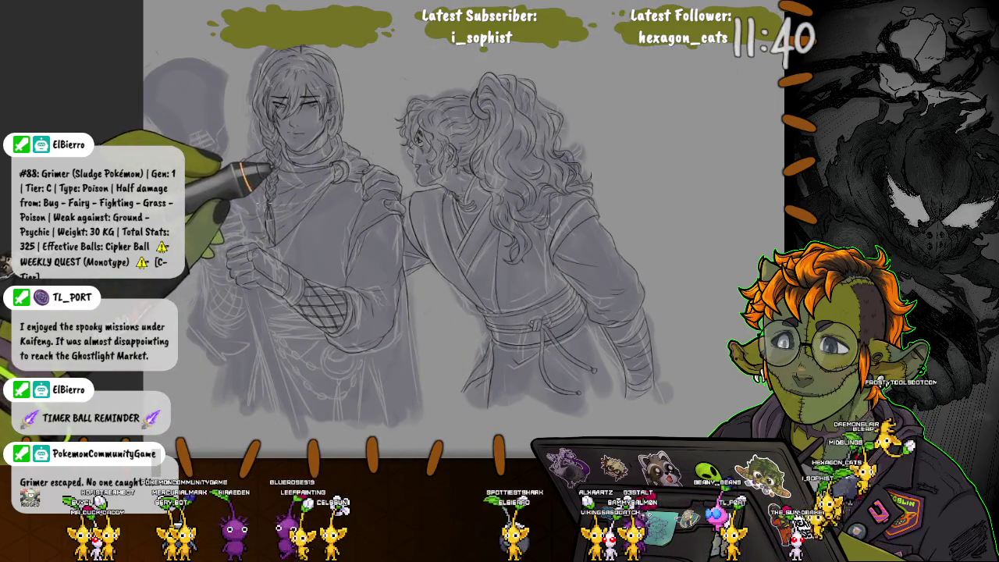
scroll(464, 234, "up", 2)
scroll(195, 203, "up", 1)
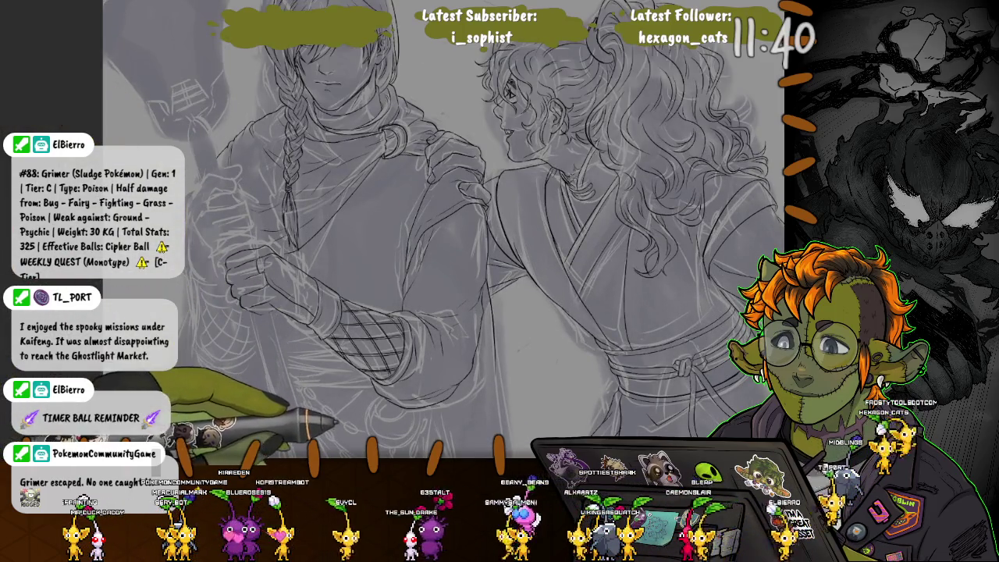
left_click_drag(335, 452, 211, 86)
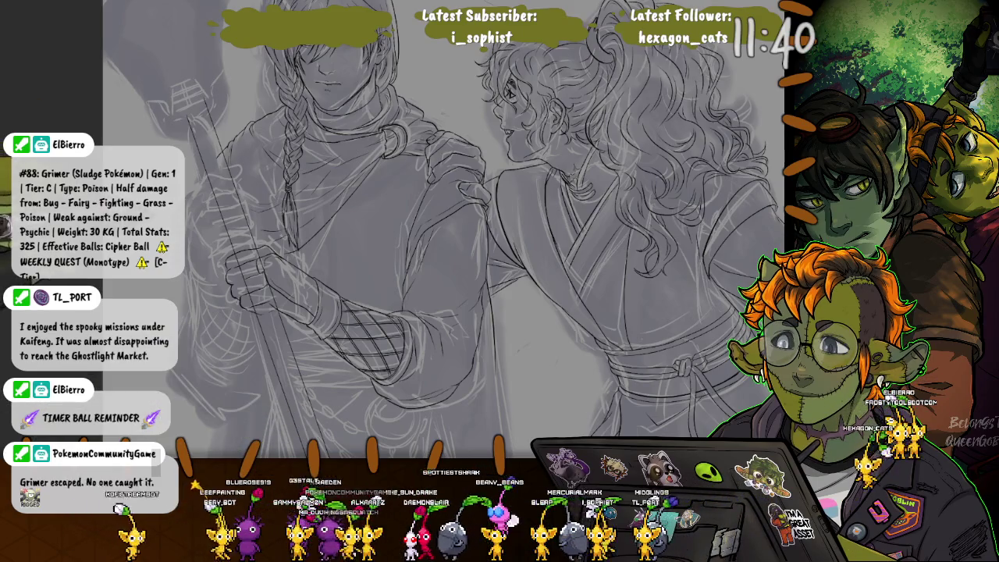
Zoom the view in on the staff's upper section past the braid.
scroll(444, 226, "up", 2)
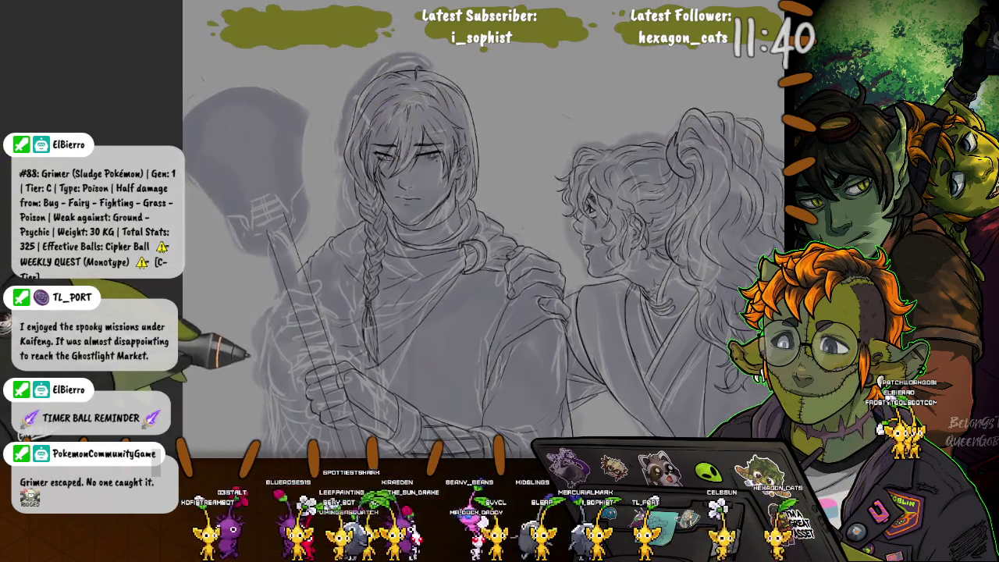
scroll(211, 355, "up", 2)
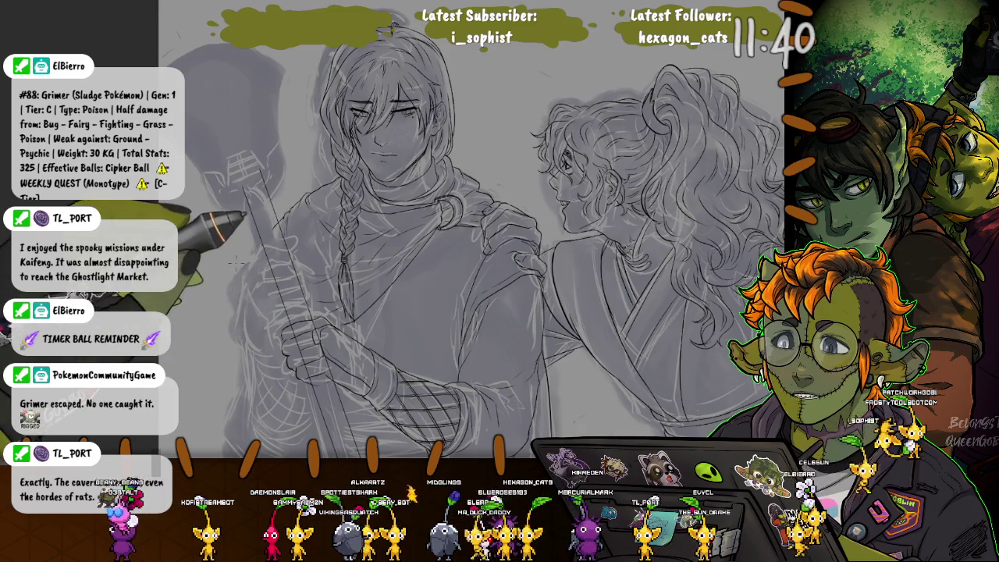
scroll(277, 295, "up", 1)
scroll(281, 295, "up", 2)
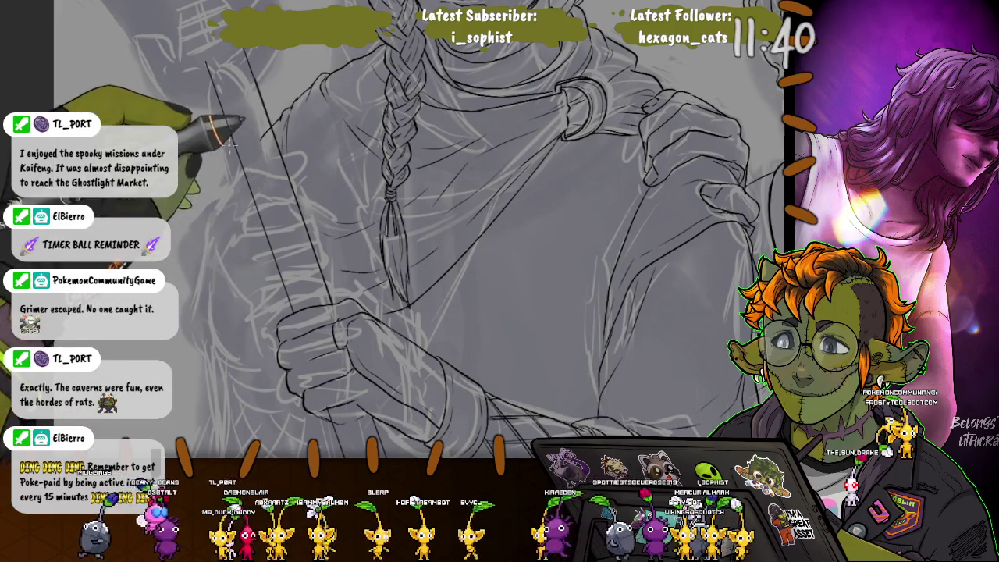
Ink the staff's second edge from above the braid down past the fist.
left_click_drag(207, 62, 283, 312)
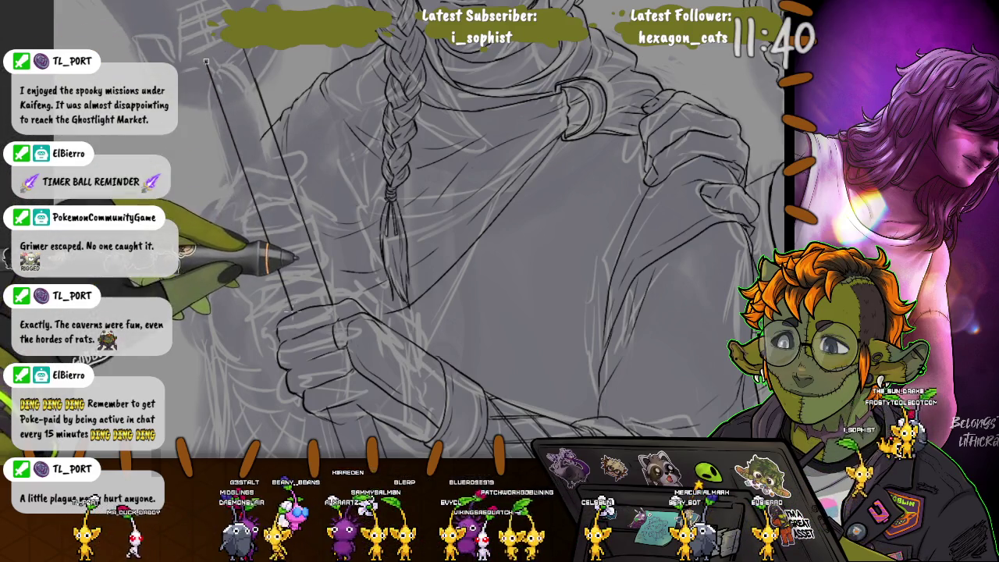
scroll(206, 61, "down", 5)
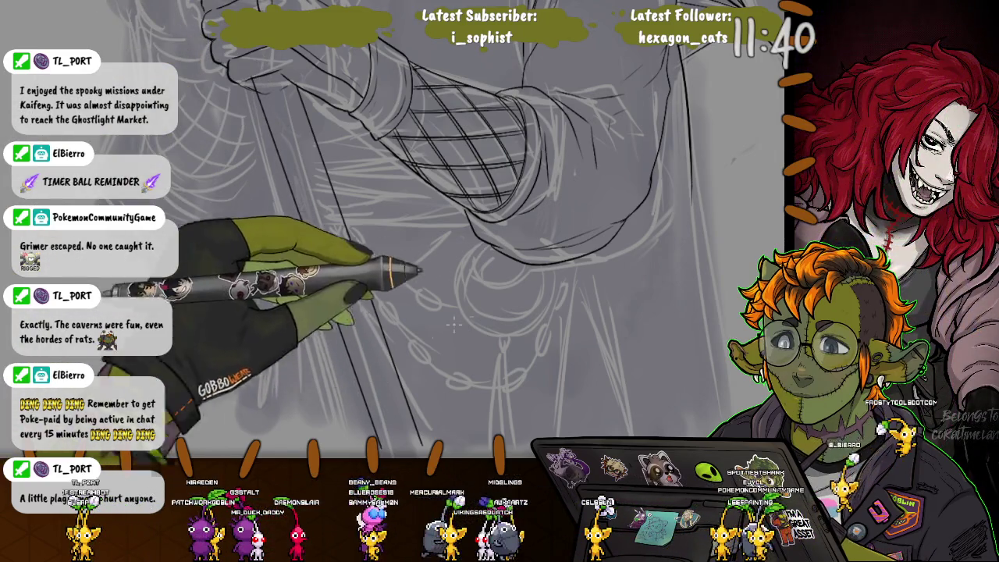
key("ctrl+minus")
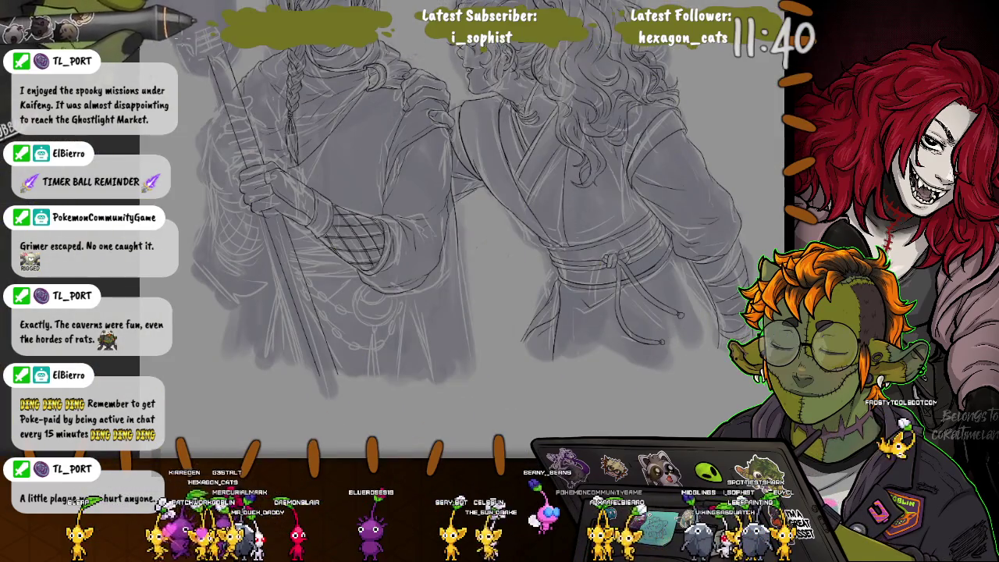
Lasso the whole left figure, then clear the selection.
left_click_drag(210, 28, 148, 47)
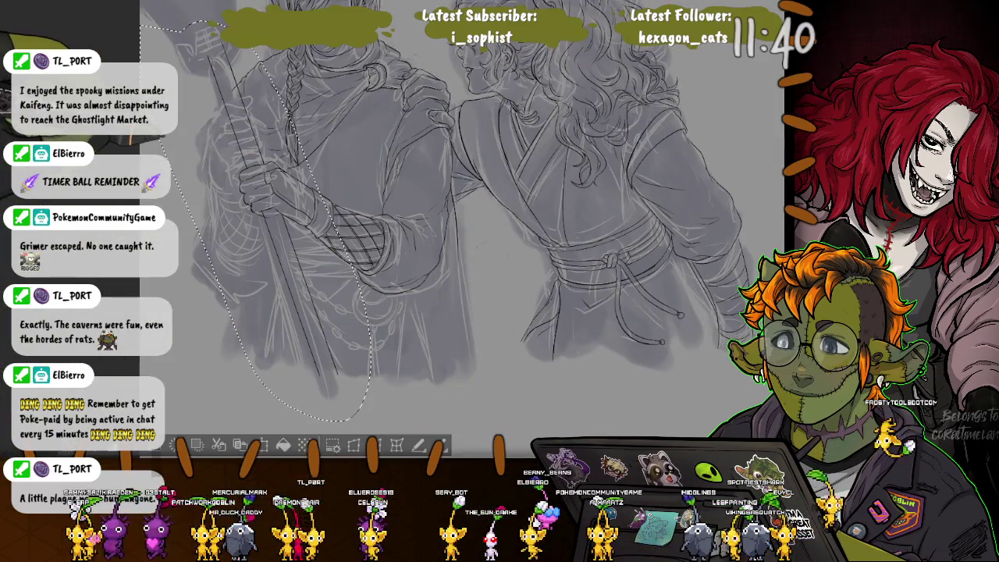
key("ctrl+d")
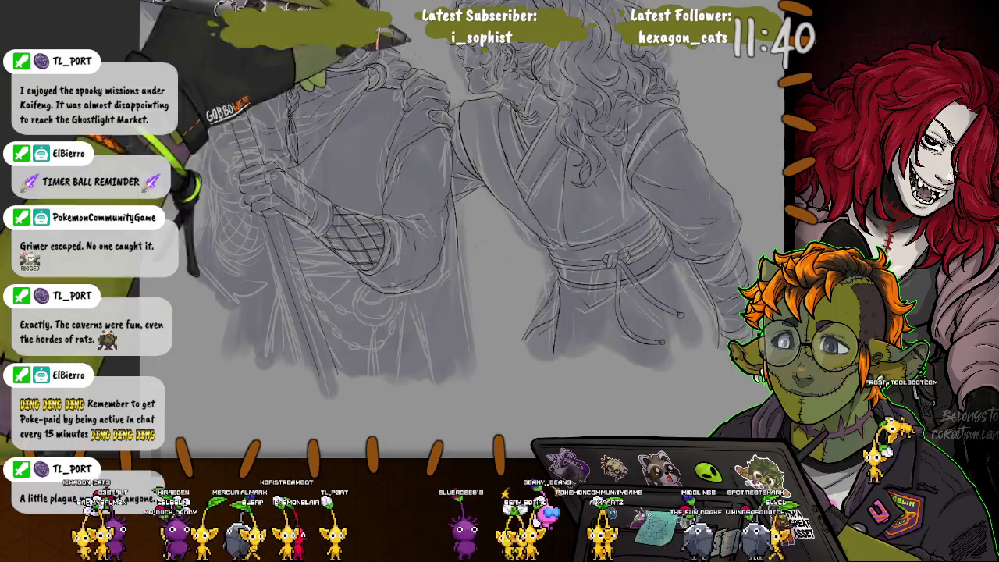
scroll(269, 162, "up", 5)
scroll(261, 207, "up", 5)
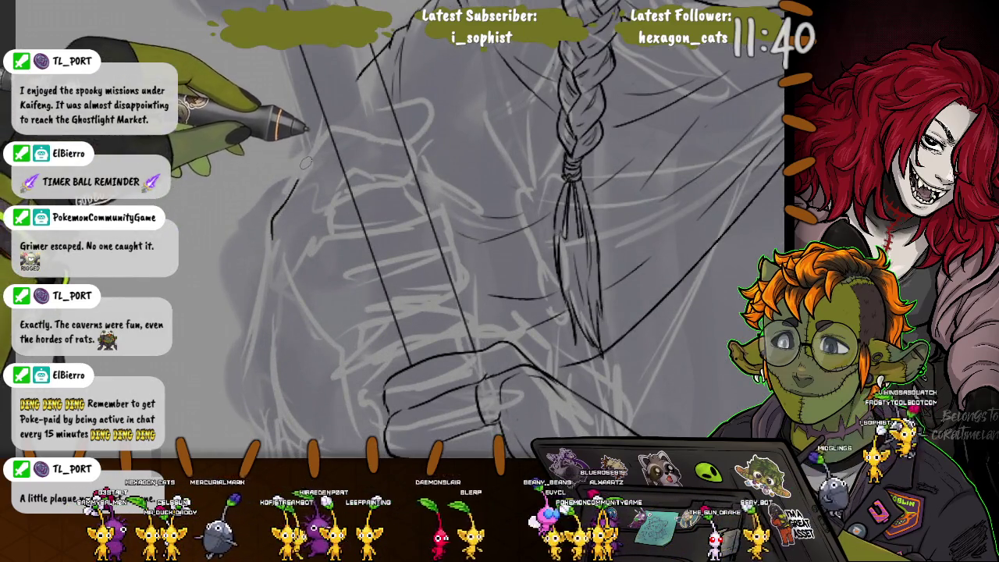
Ink the gripping hand's outline and the fingers wrapped around the rope lines.
mouse_move(336, 138)
left_mouse_down()
mouse_move(406, 142)
mouse_move(447, 197)
left_mouse_up()
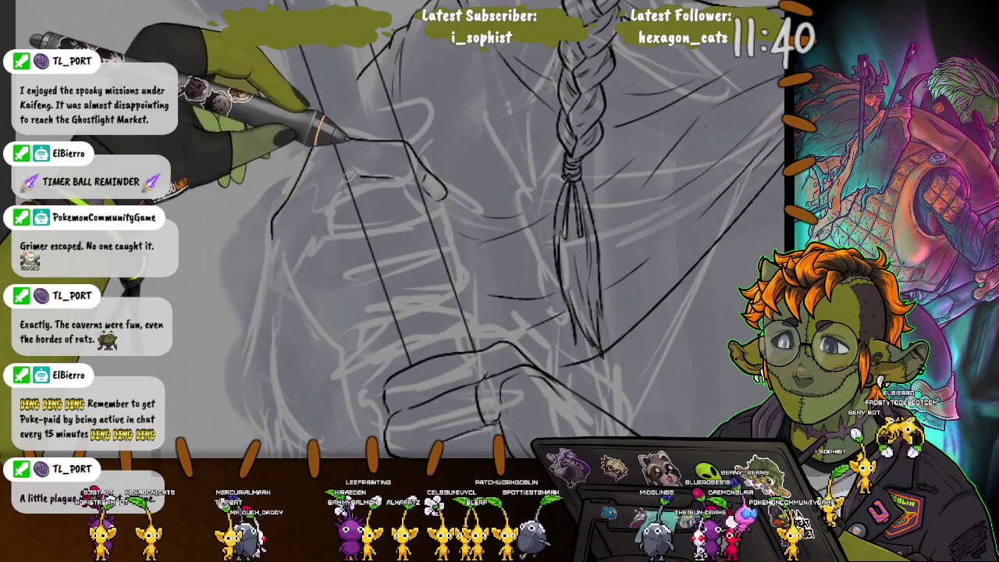
left_click_drag(402, 142, 273, 223)
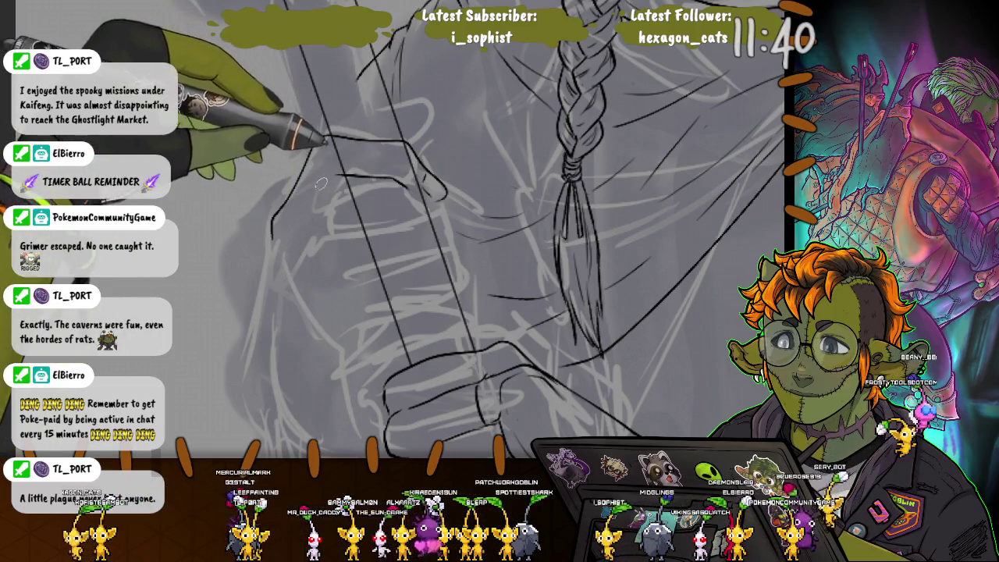
left_click_drag(405, 158, 358, 178)
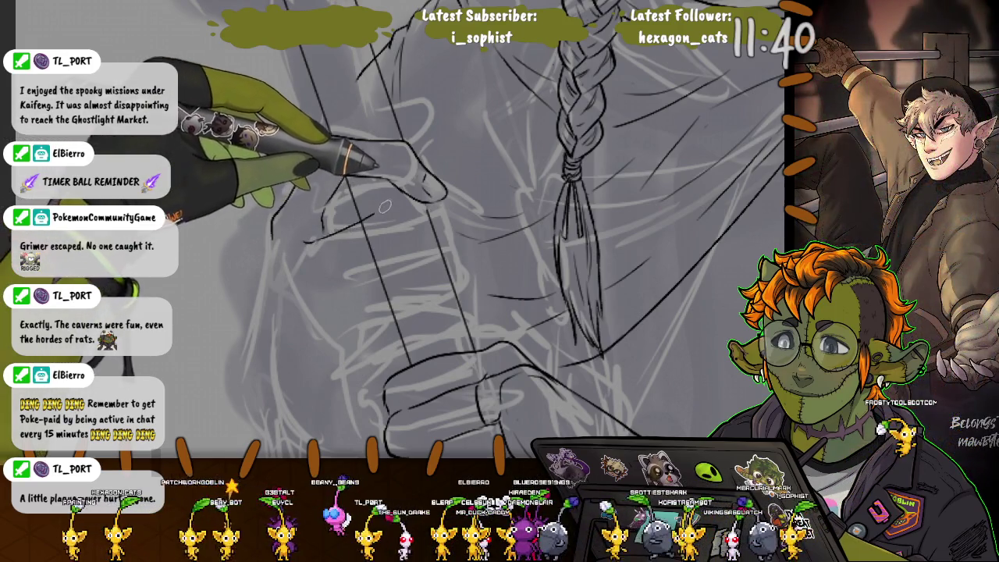
left_click_drag(422, 206, 294, 133)
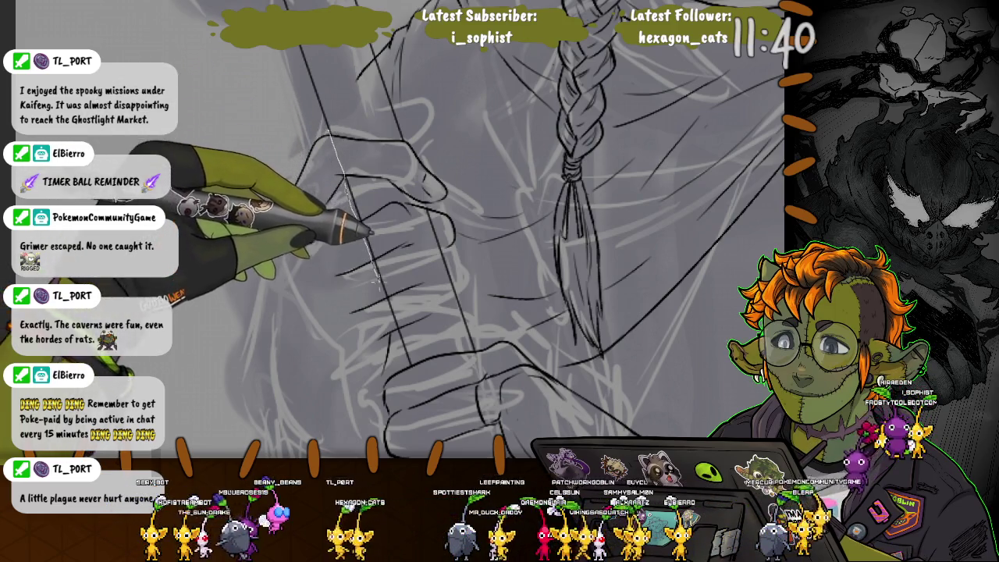
mouse_move(351, 178)
left_mouse_down()
mouse_move(277, 333)
mouse_move(337, 148)
left_mouse_up()
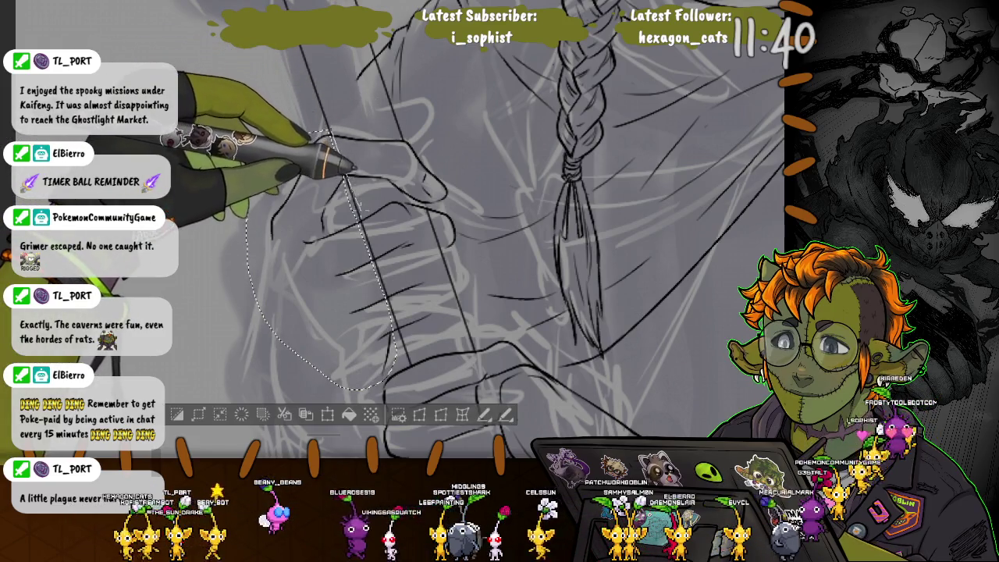
Lasso the whole upper fist and transform it slightly right and up.
mouse_move(357, 268)
left_mouse_down()
mouse_move(411, 173)
mouse_move(366, 117)
mouse_move(368, 161)
mouse_move(401, 156)
mouse_move(426, 176)
mouse_move(408, 160)
left_mouse_up()
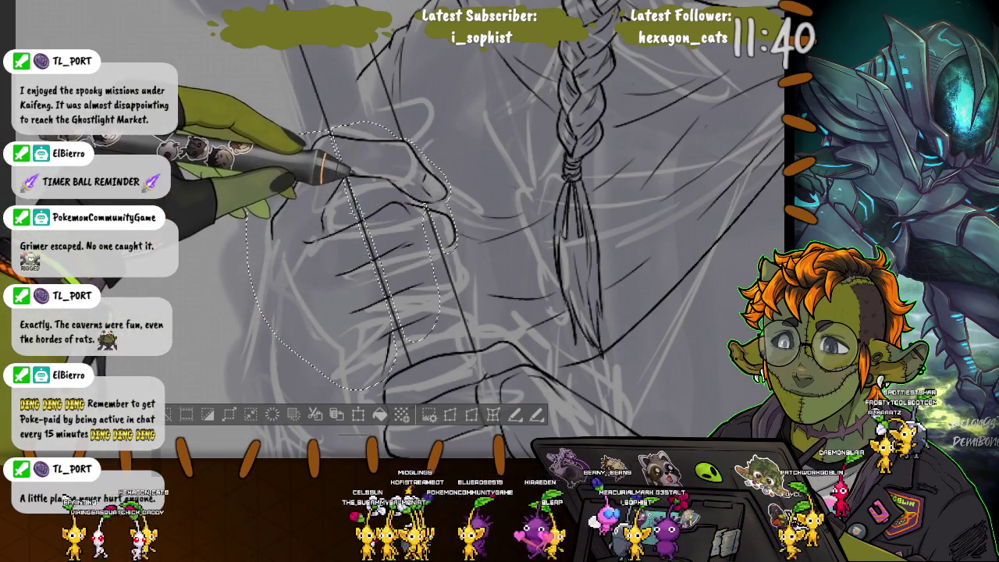
left_click_drag(320, 133, 253, 183)
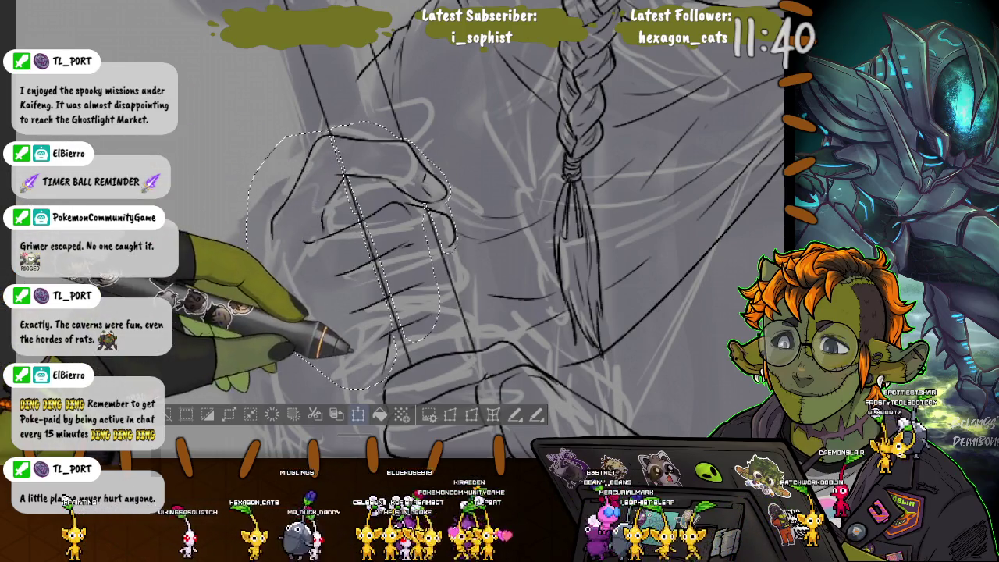
left_click(358, 415)
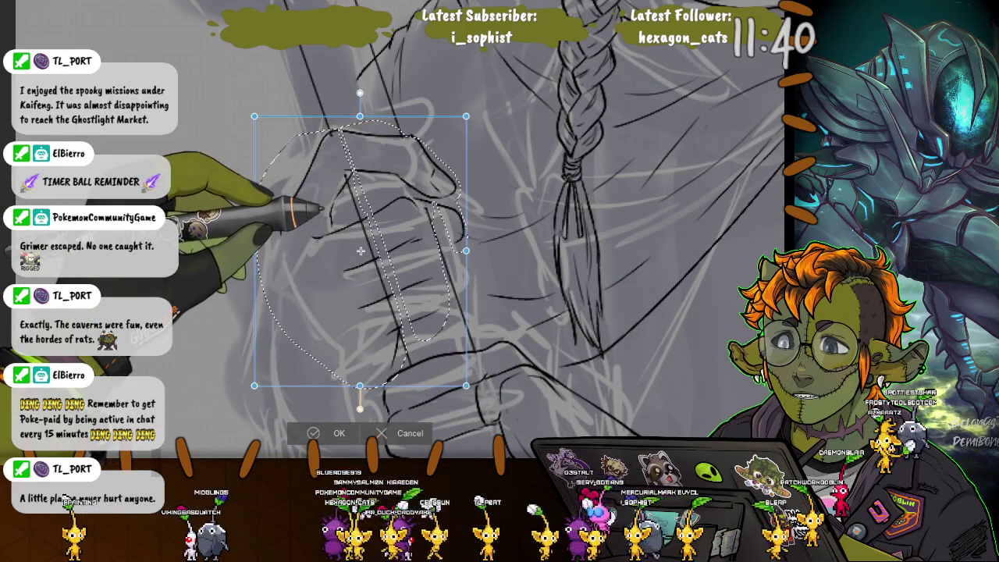
left_click_drag(370, 250, 373, 248)
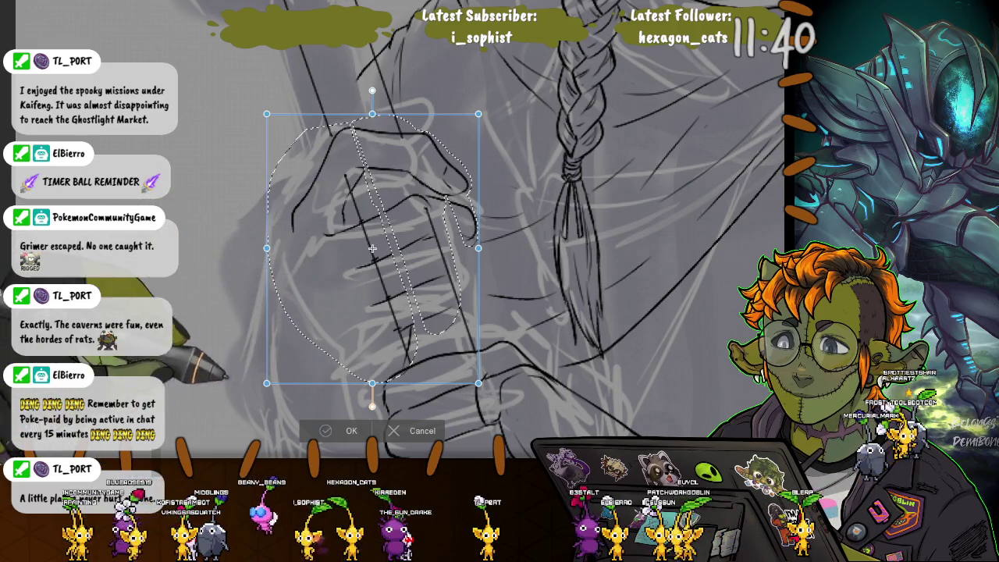
left_click(351, 430)
Deselect the lasso around the repositioned upper fist with Ctrl+D.
key("ctrl+d")
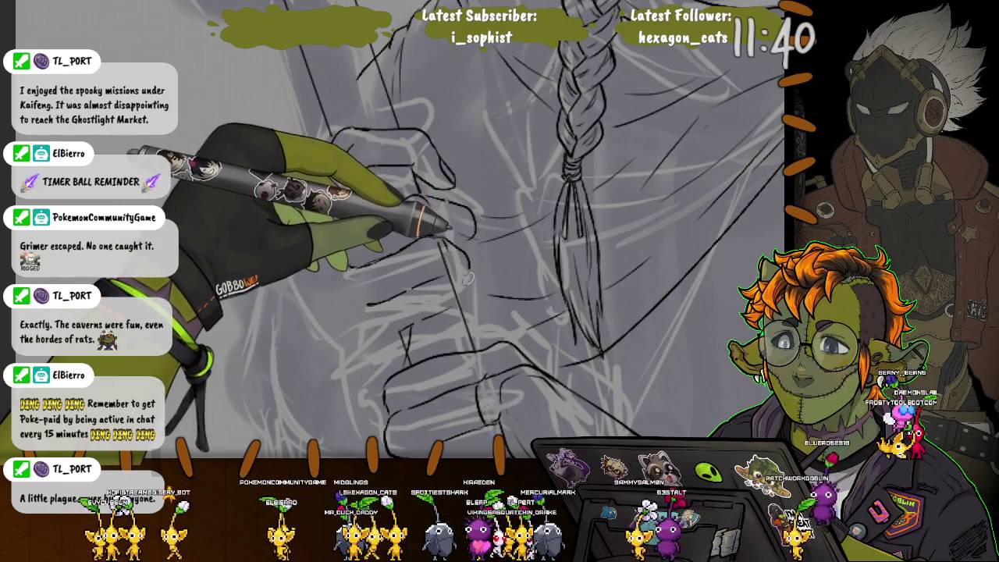
Ink clean contour strokes along the outer edge of the hand below the upper fist.
left_click_drag(366, 305, 434, 283)
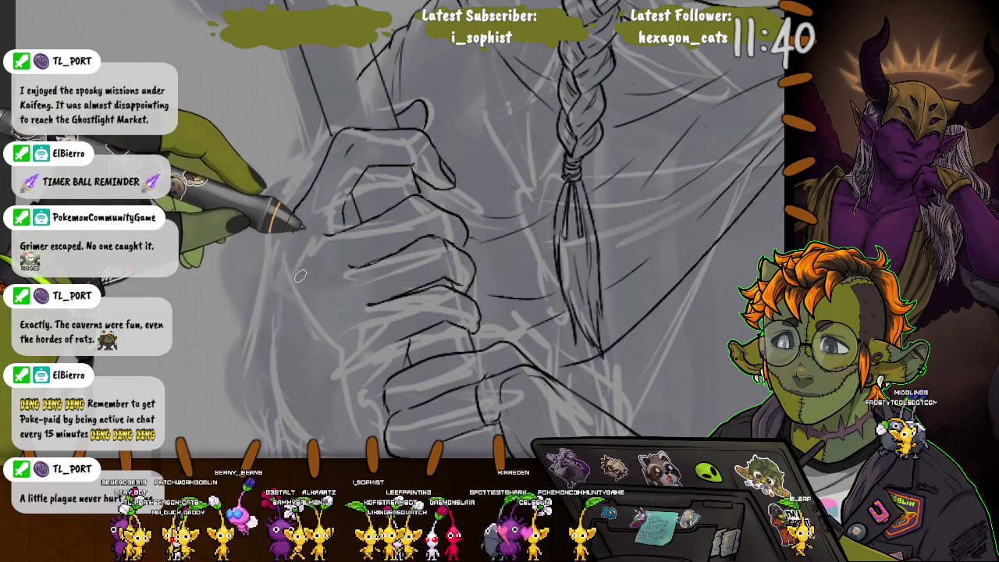
left_click_drag(295, 238, 298, 275)
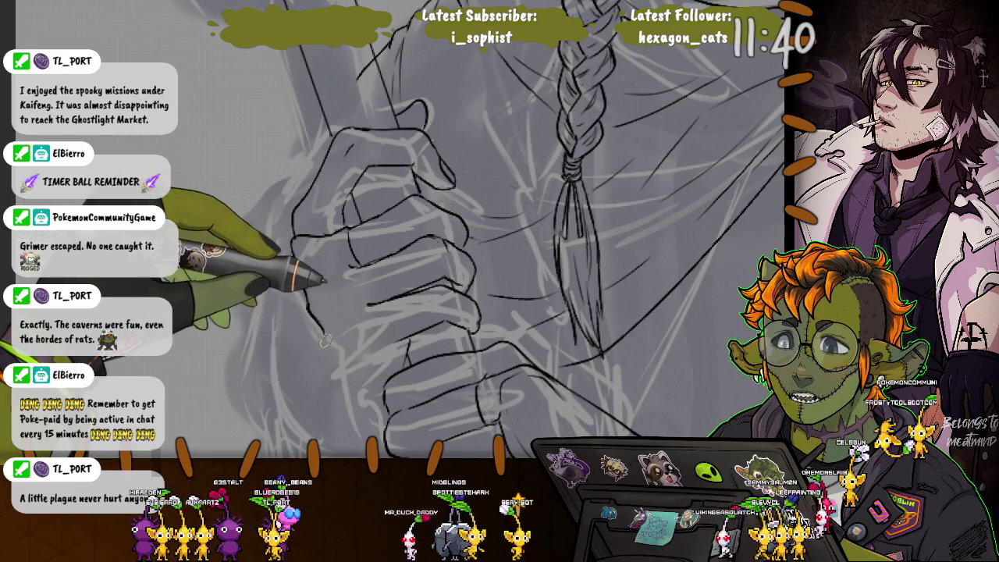
left_click_drag(327, 333, 336, 344)
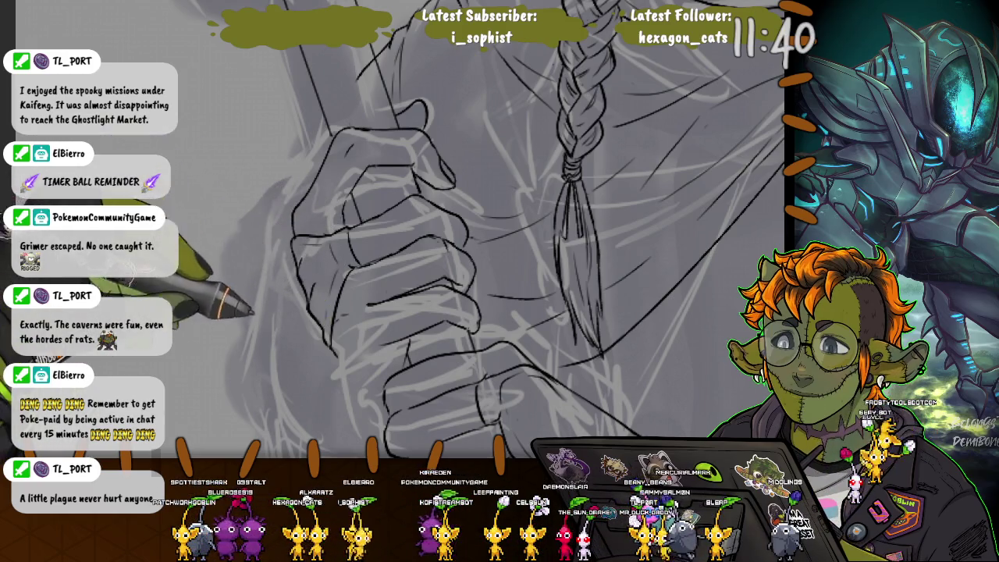
Rotate the canvas and ink the curved lower contour of the clasped fist.
key("4")
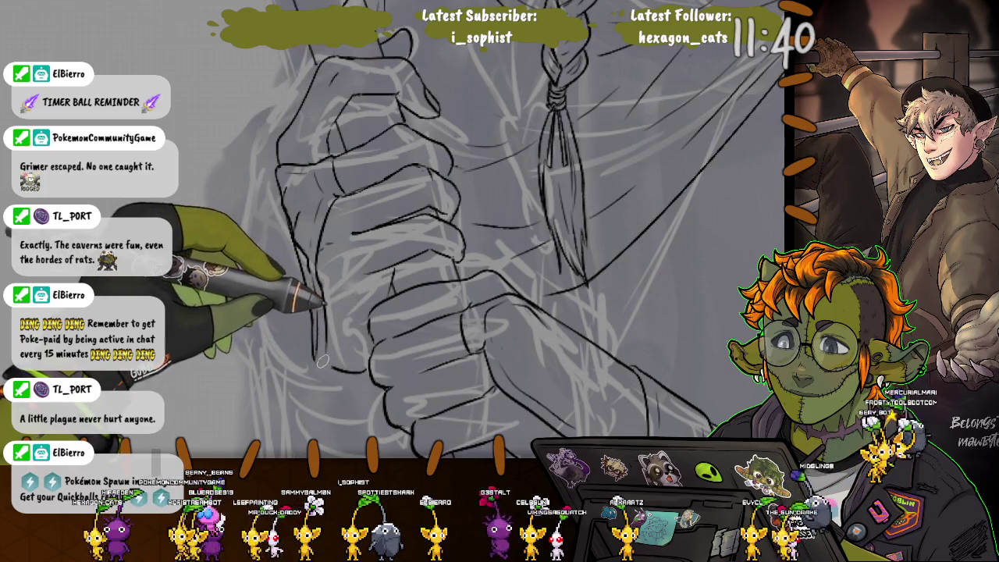
left_click_drag(366, 375, 317, 370)
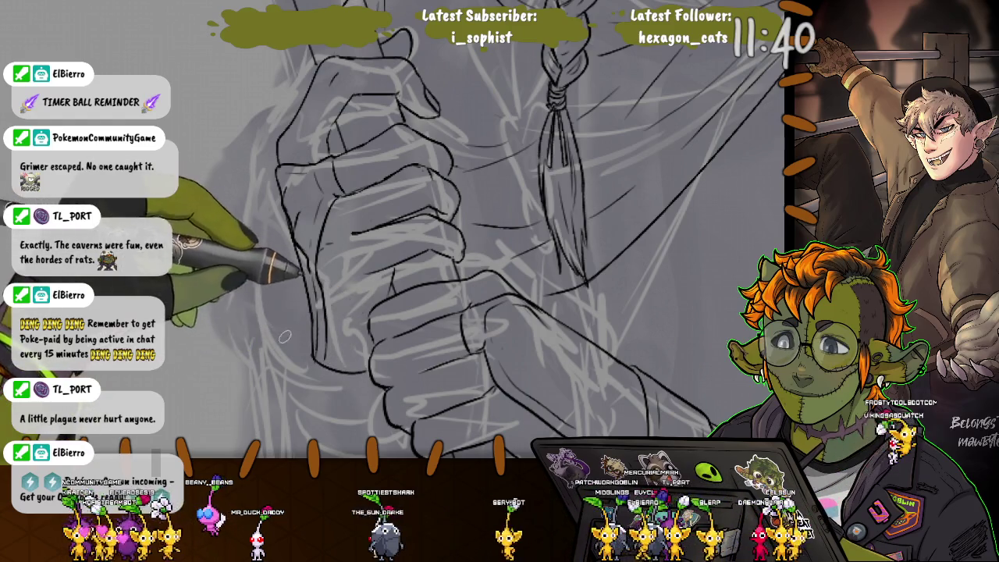
left_click_drag(289, 334, 319, 364)
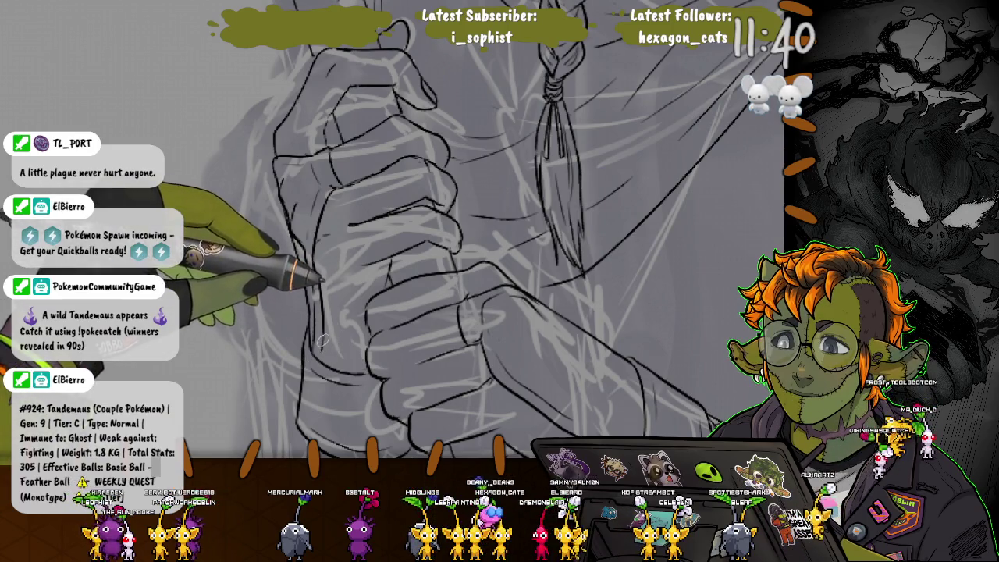
scroll(249, 349, "down", 3)
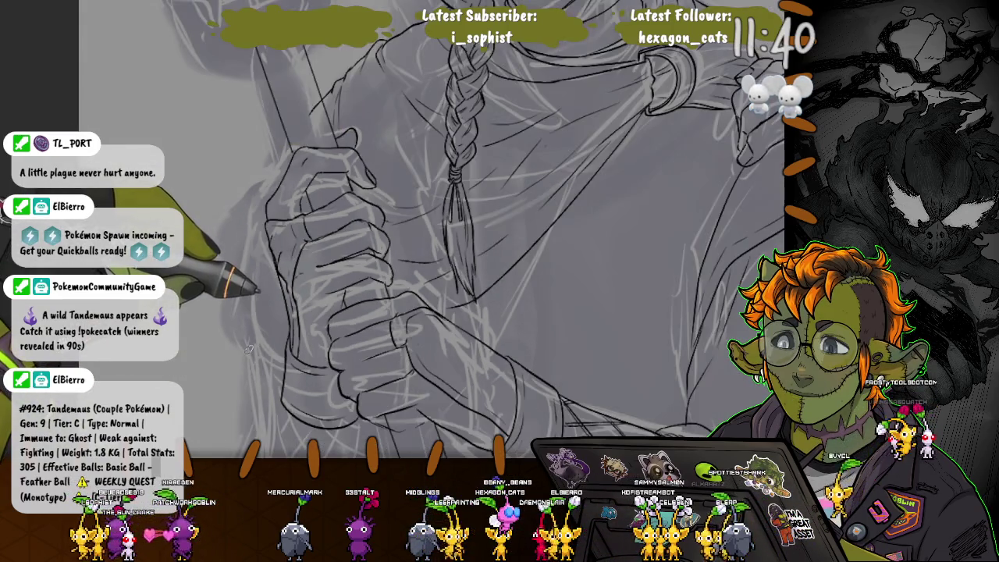
scroll(265, 310, "up", 3)
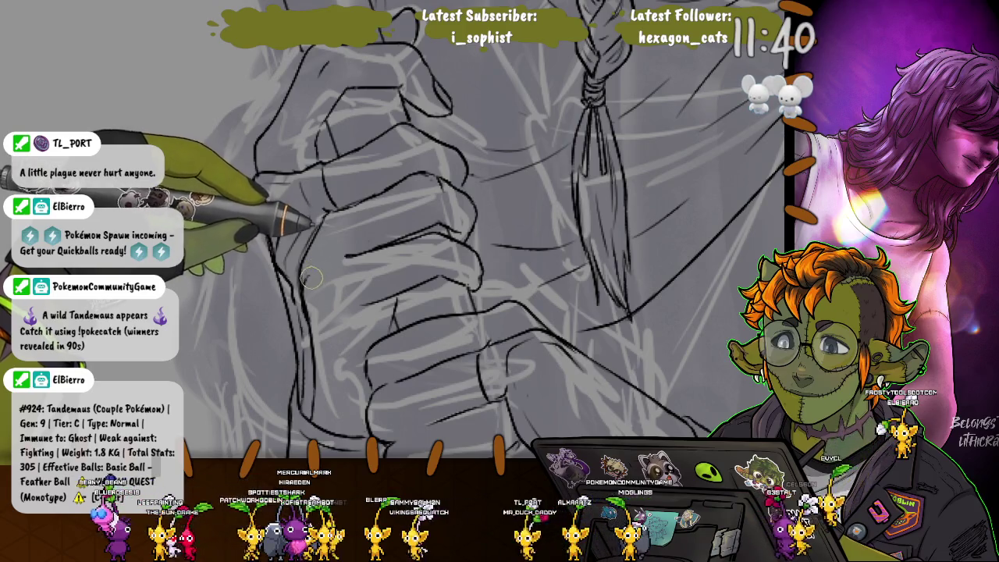
scroll(281, 297, "down", 2)
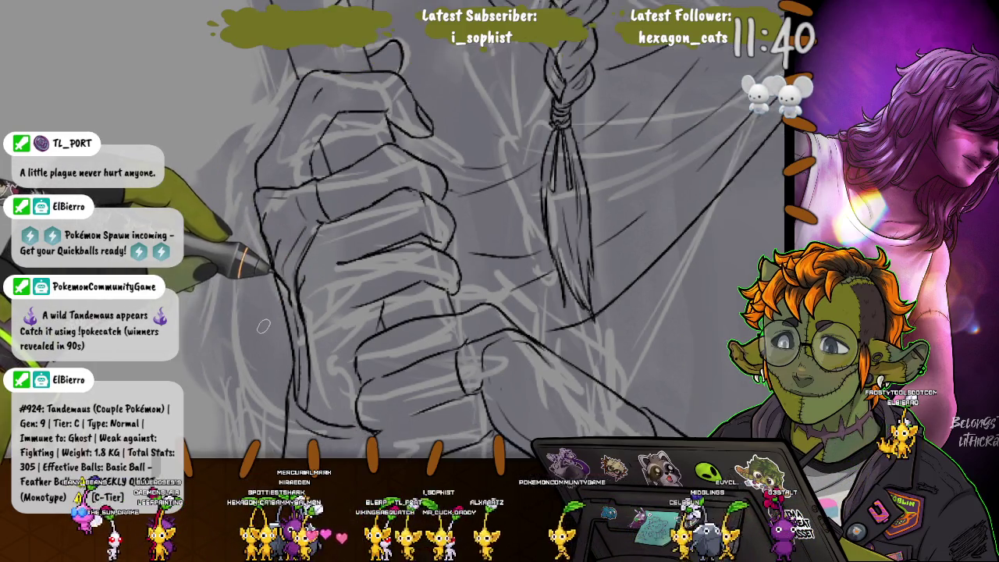
scroll(284, 281, "up", 2)
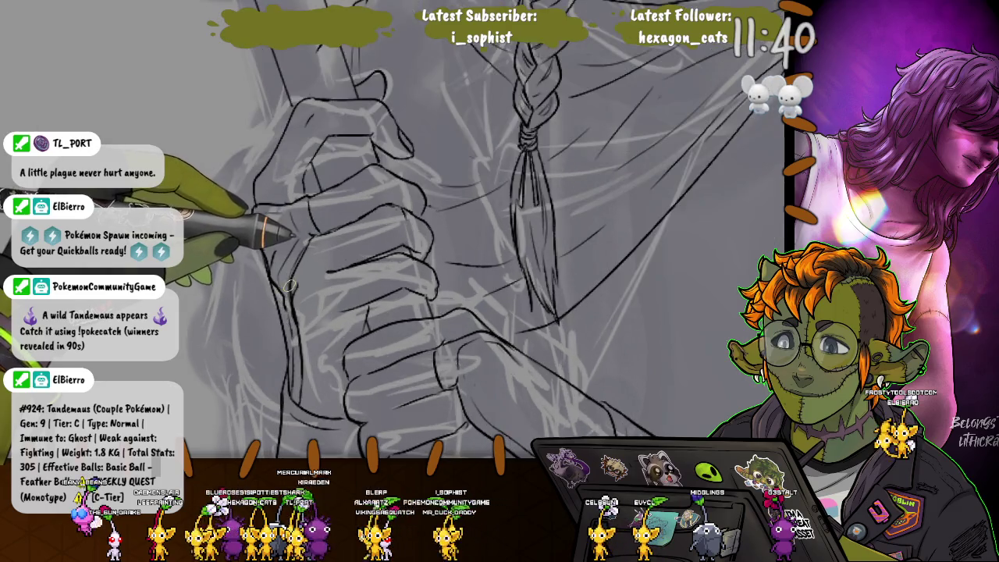
scroll(286, 290, "up", 2)
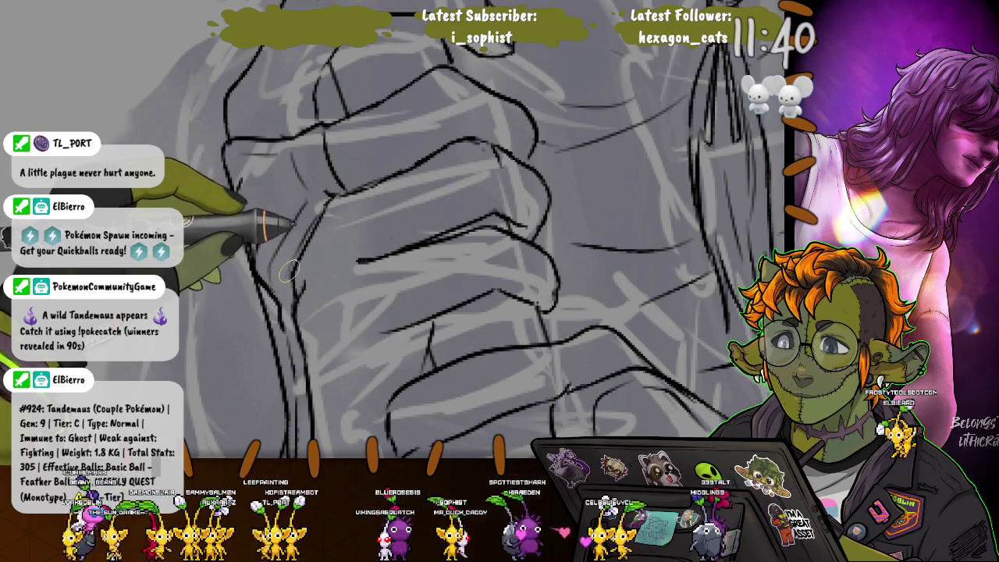
scroll(227, 261, "down", 1)
scroll(227, 260, "down", 1)
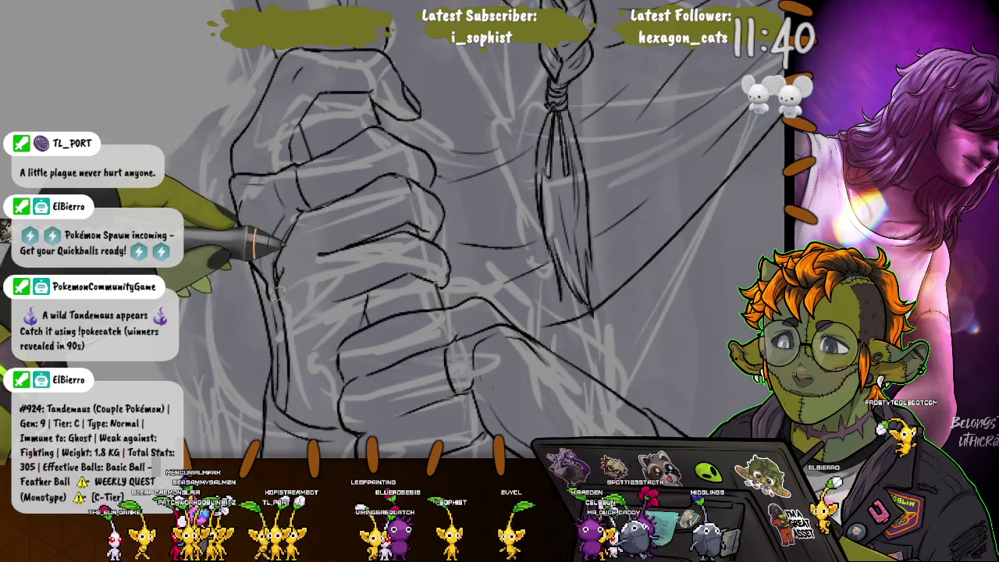
scroll(282, 394, "down", 1)
scroll(282, 394, "down", 1)
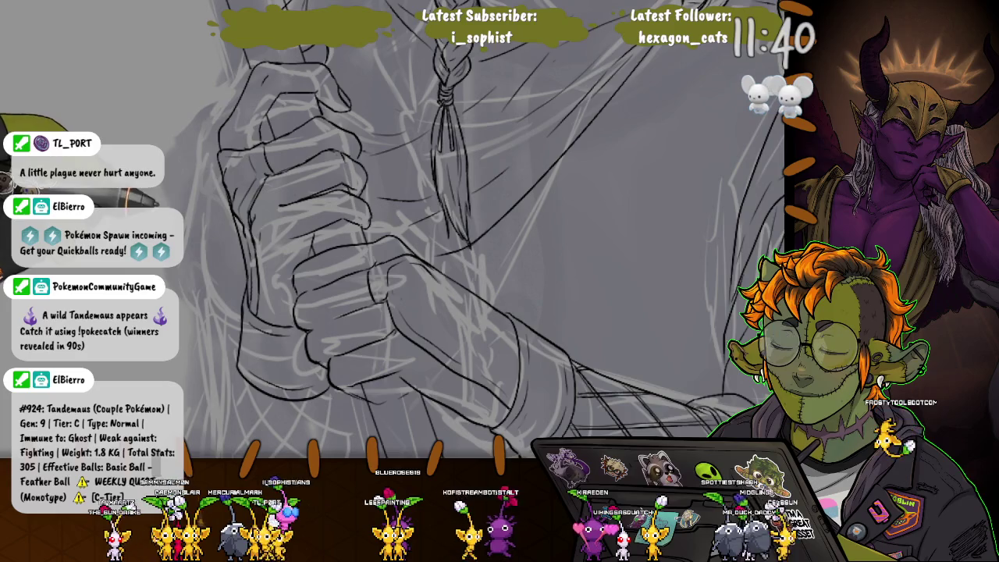
scroll(197, 233, "down", 1)
scroll(197, 232, "up", 2)
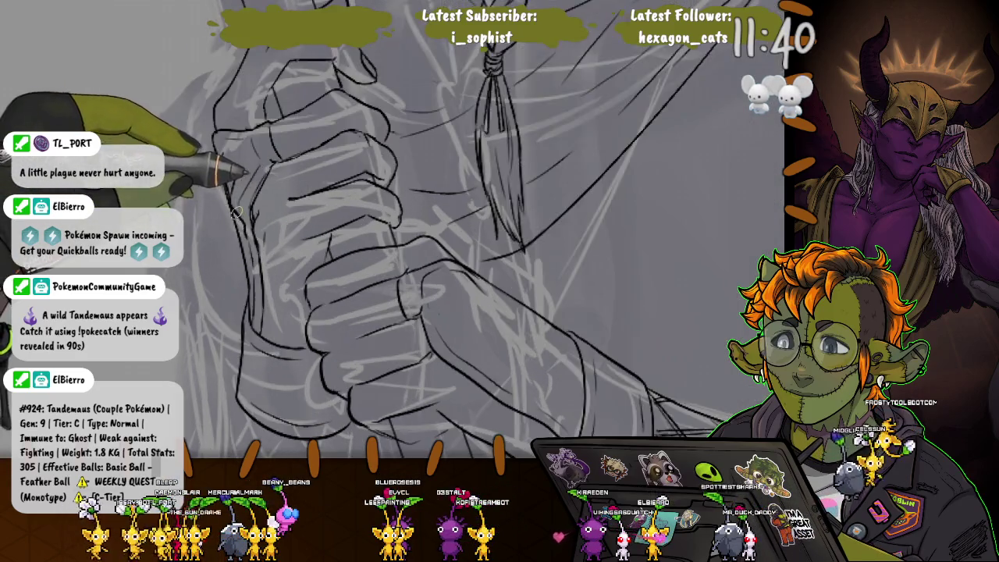
scroll(234, 226, "up", 2)
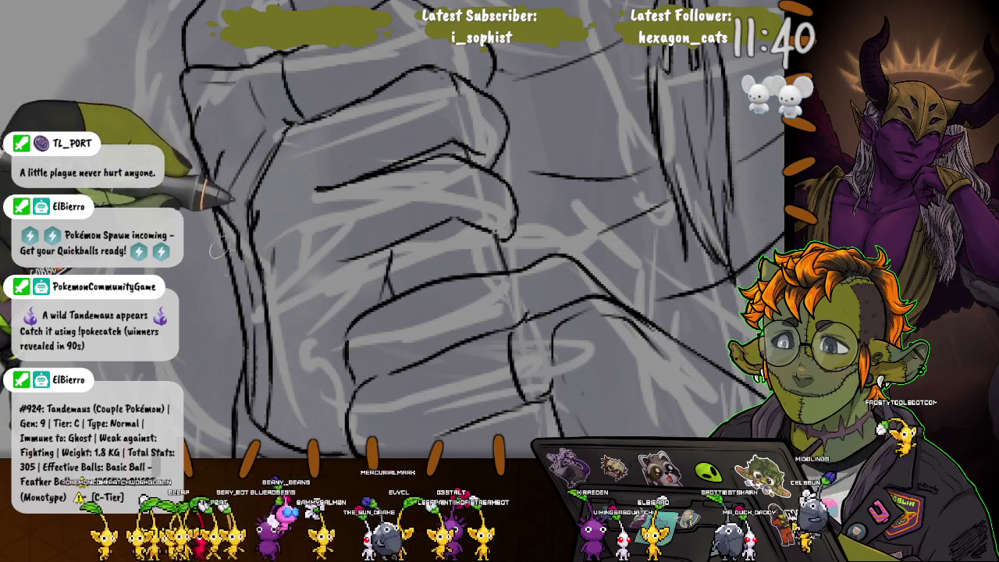
scroll(209, 367, "down", 2)
scroll(209, 368, "down", 1)
scroll(209, 367, "down", 1)
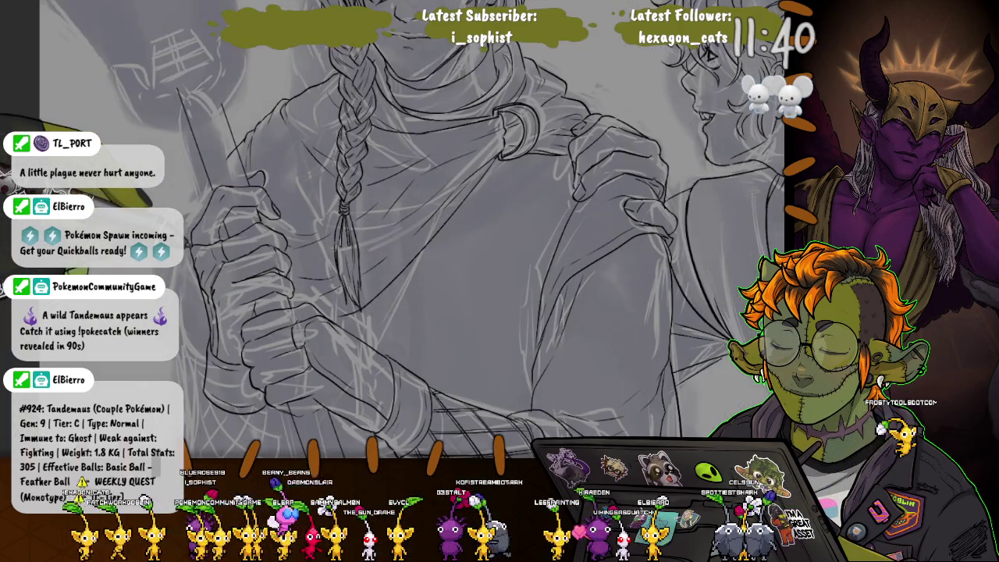
scroll(209, 367, "down", 1)
scroll(209, 368, "down", 1)
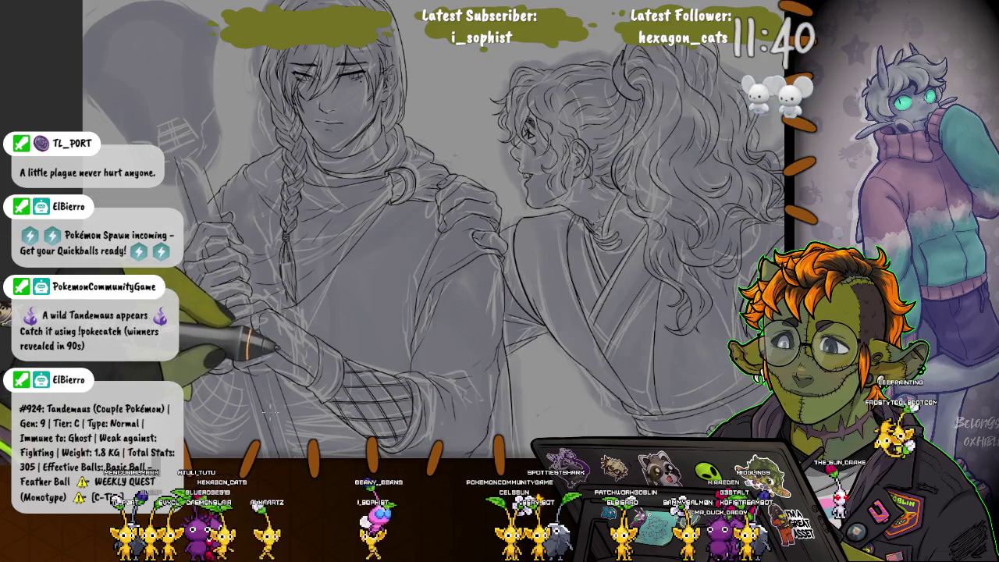
scroll(312, 257, "up", 3)
scroll(313, 258, "up", 2)
scroll(312, 258, "up", 1)
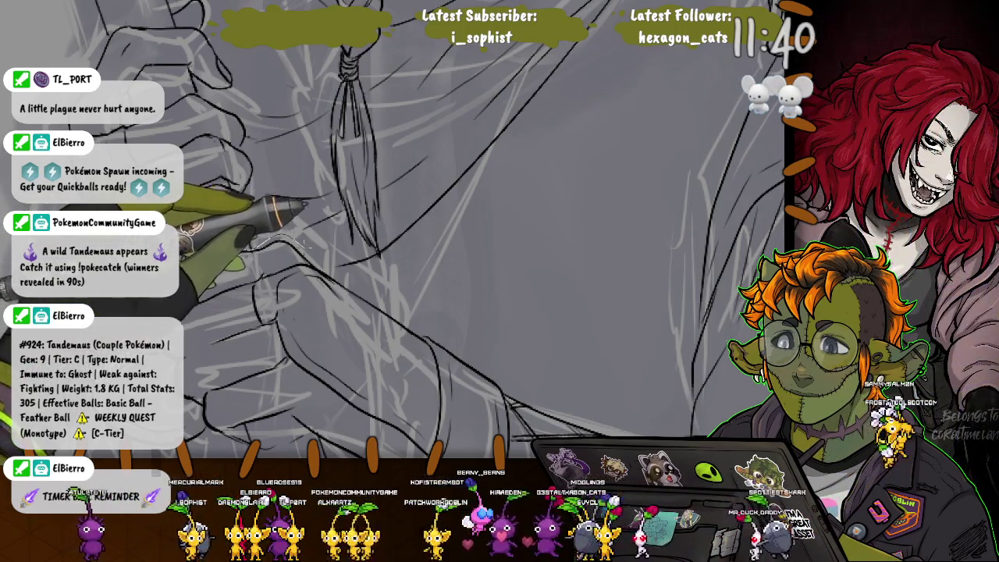
Draw a closed lasso loop around the lower fist gripping the staff, down along the arm.
mouse_move(312, 256)
left_mouse_down()
mouse_move(262, 241)
mouse_move(270, 270)
left_mouse_up()
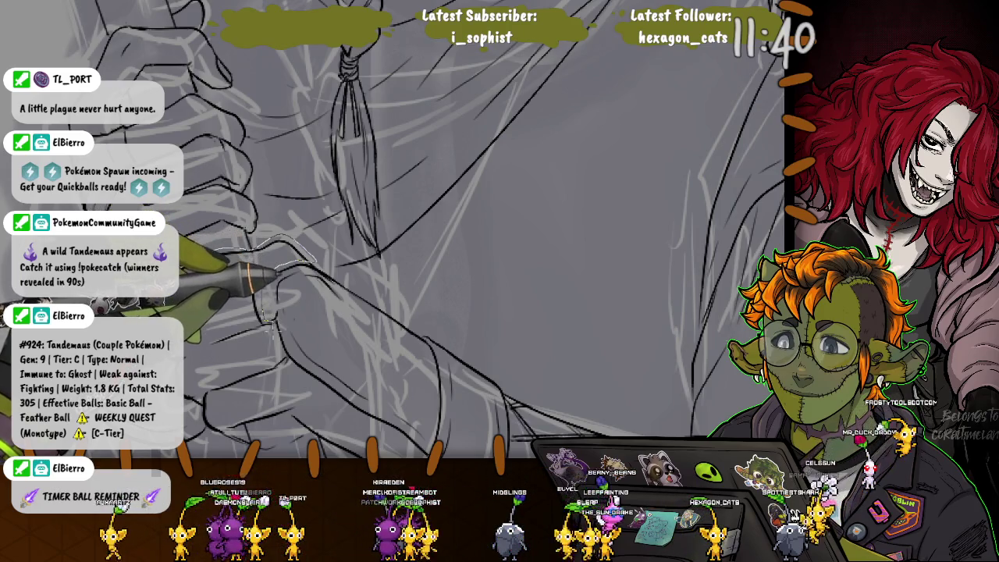
left_click_drag(269, 320, 297, 402)
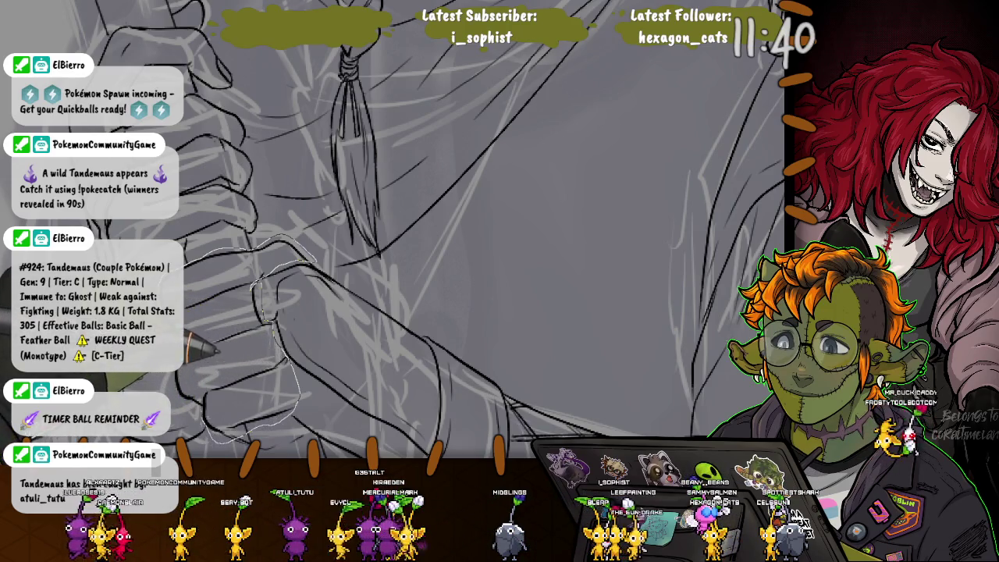
left_click_drag(176, 399, 181, 378)
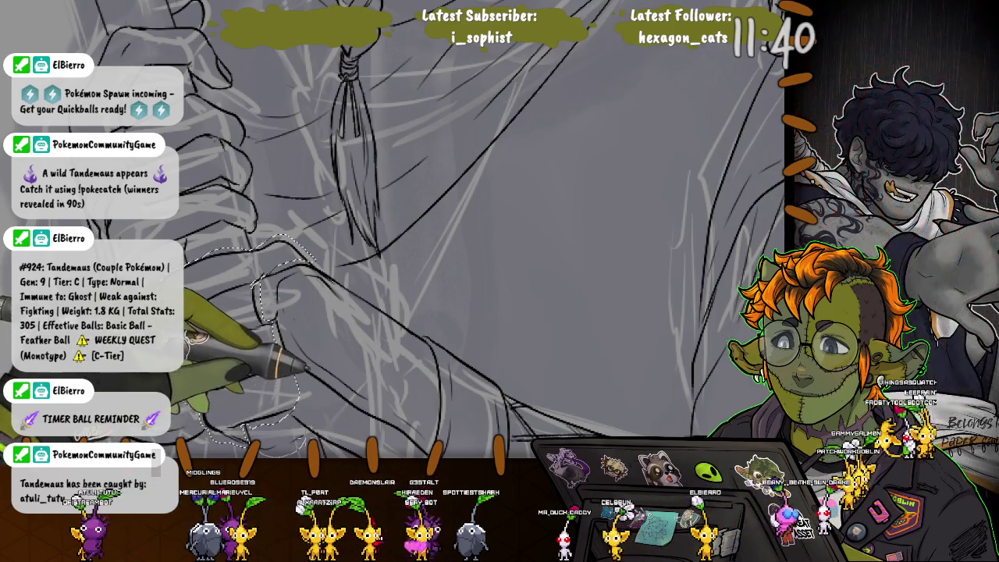
Free-transform the lower fist a little to the left and commit, then fit the view to the upper hand.
key("ctrl+t")
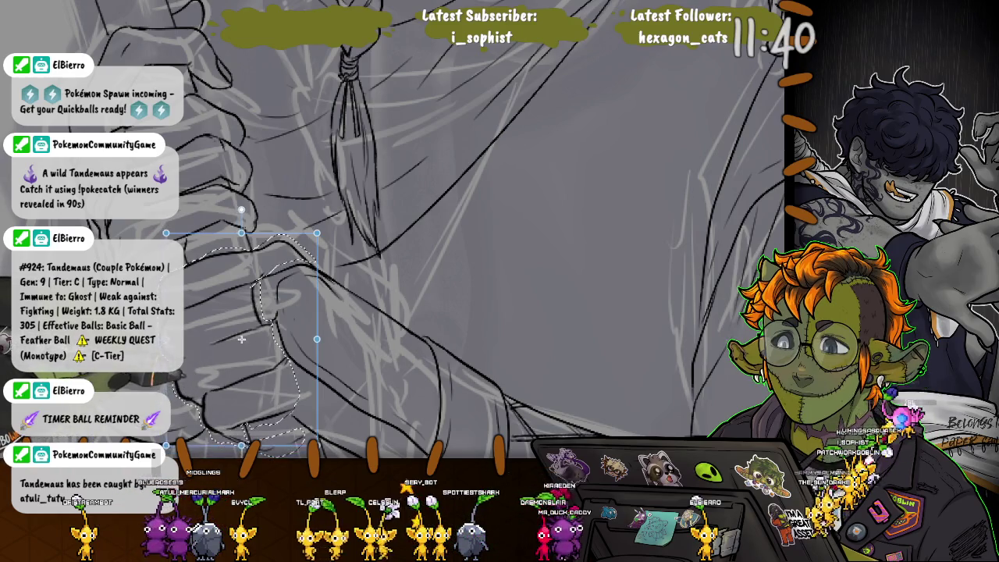
left_click_drag(245, 330, 228, 333)
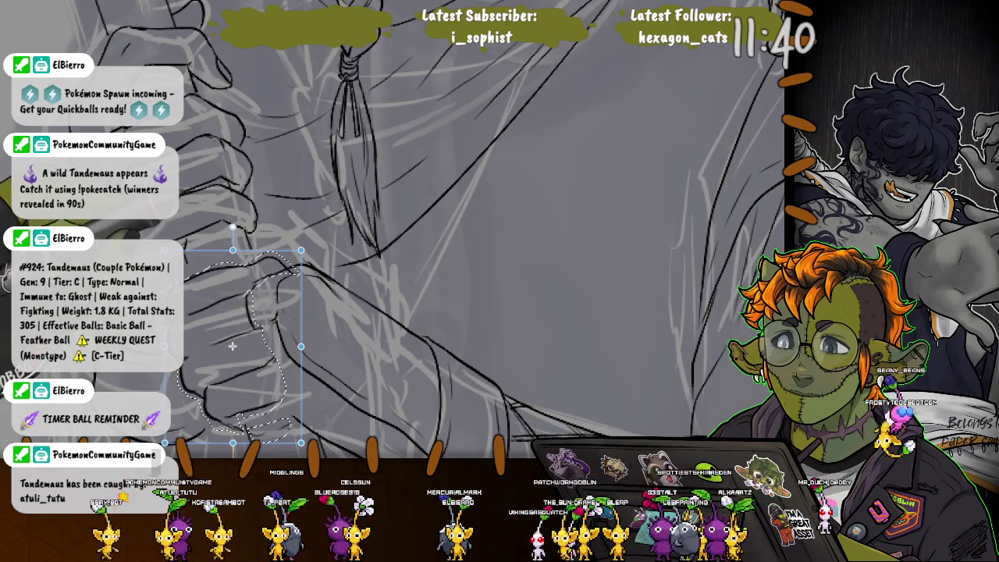
left_click_drag(231, 345, 236, 338)
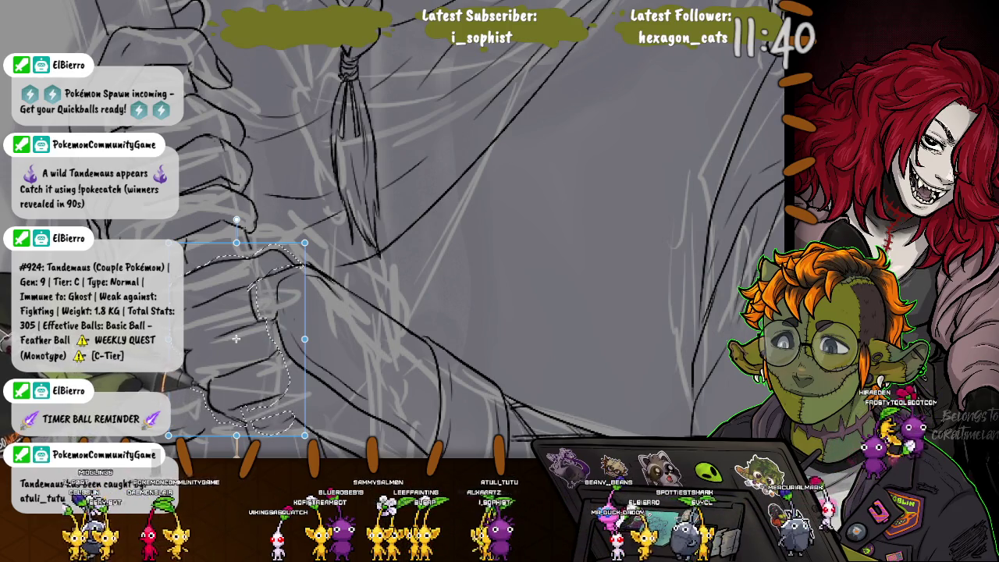
key("Return")
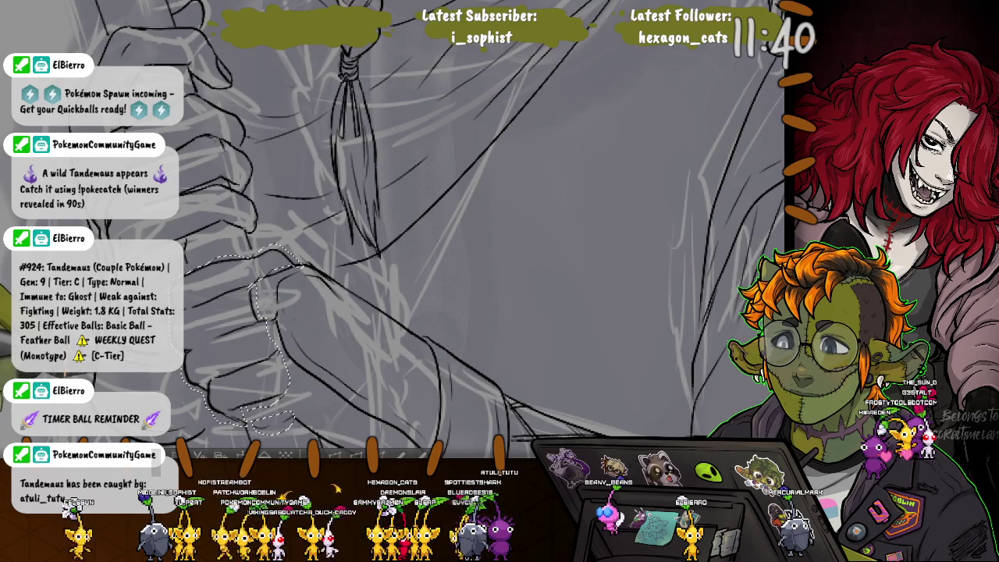
key("ctrl+0")
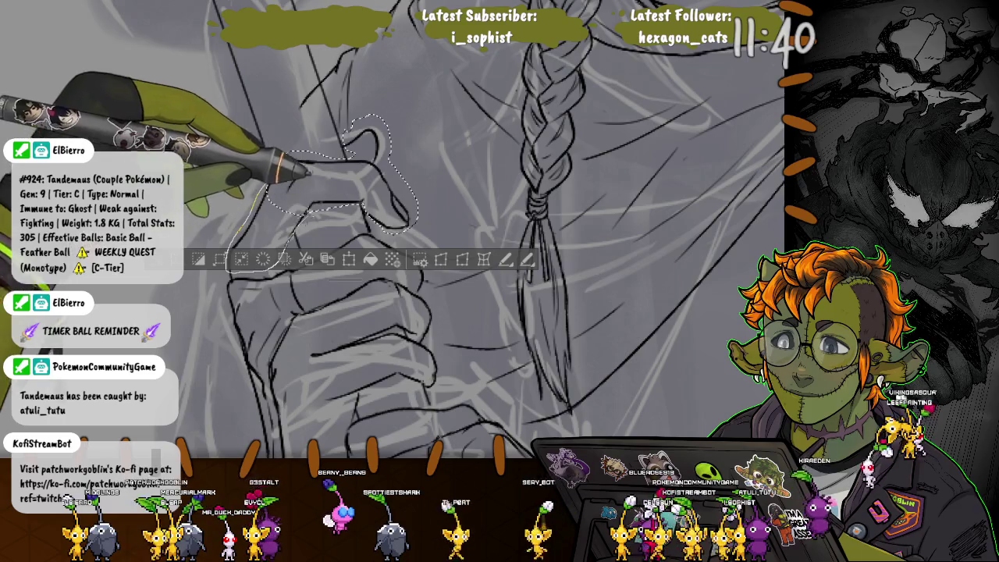
Lasso the upper fist near the braid, including its knuckles, thumb and left side.
left_click_drag(290, 206, 273, 270)
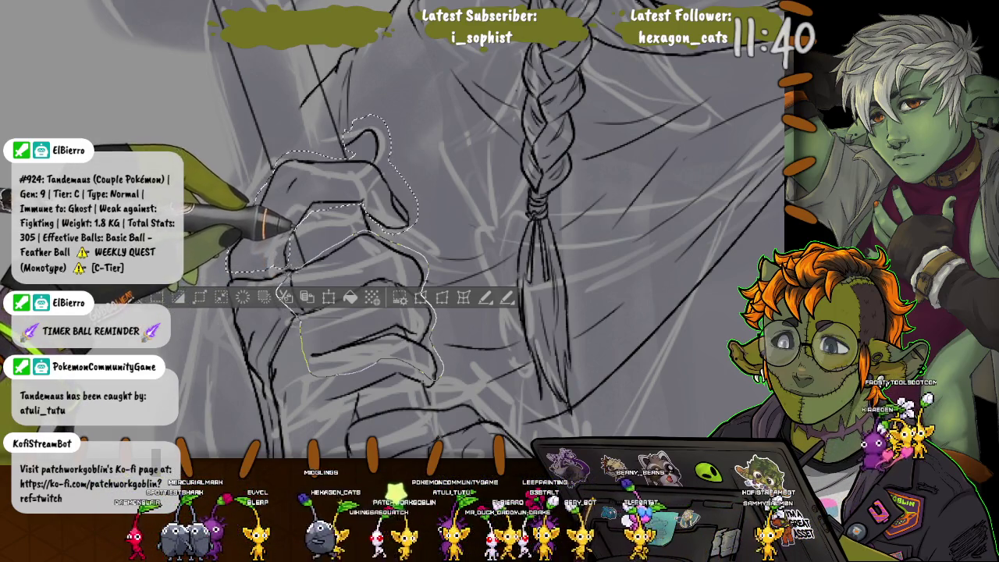
left_click_drag(304, 351, 300, 316)
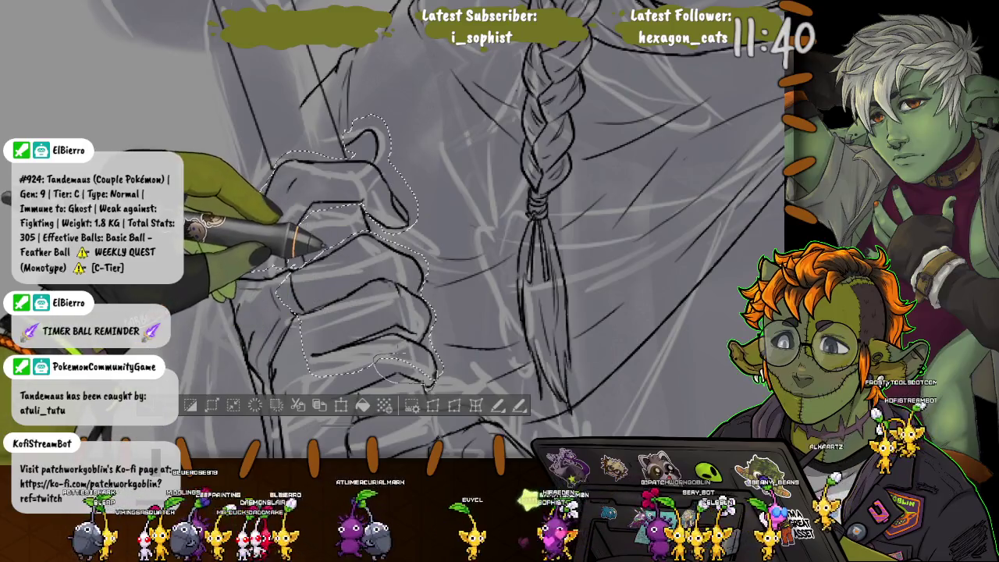
left_click_drag(334, 178, 268, 174)
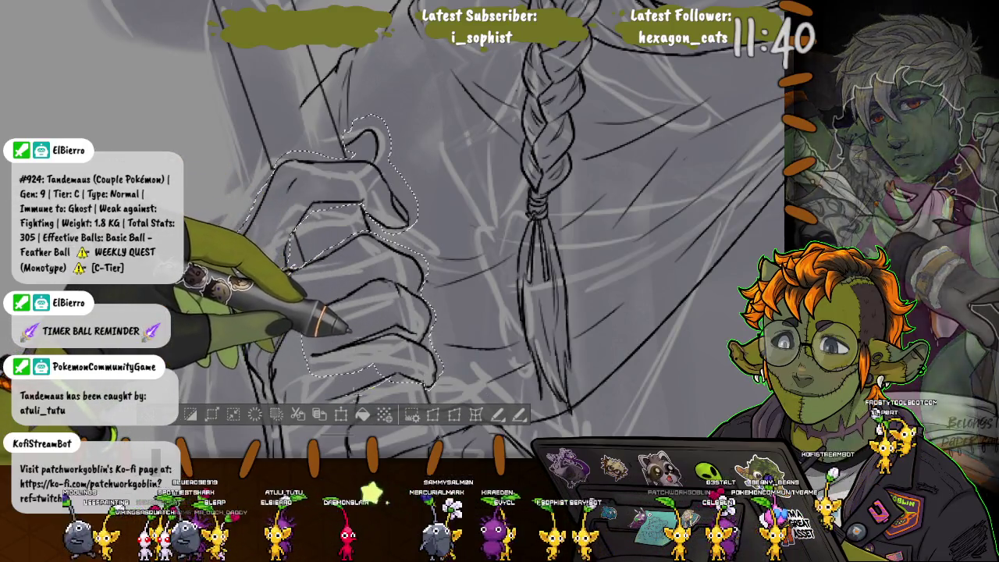
left_click_drag(312, 388, 336, 394)
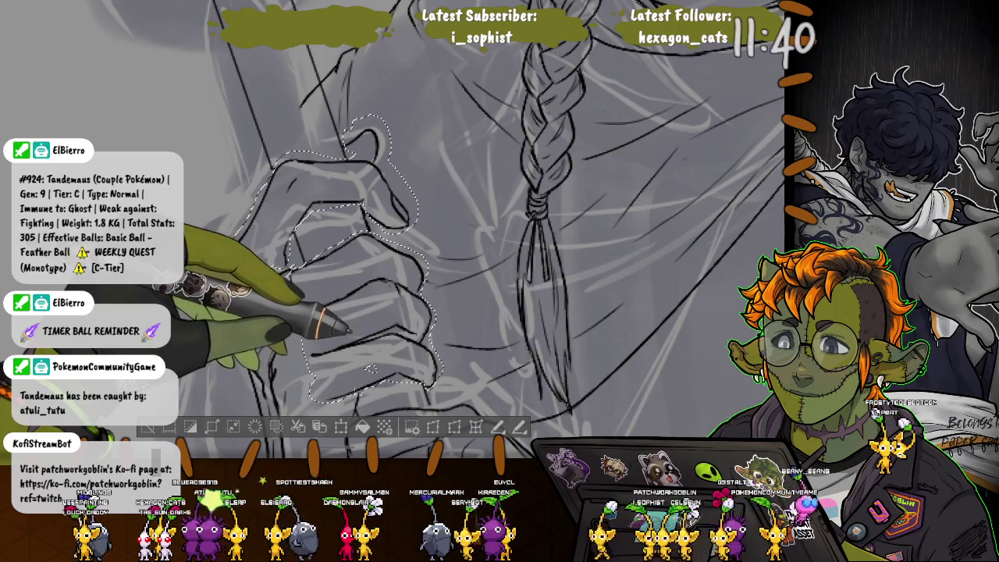
left_click_drag(355, 295, 242, 224)
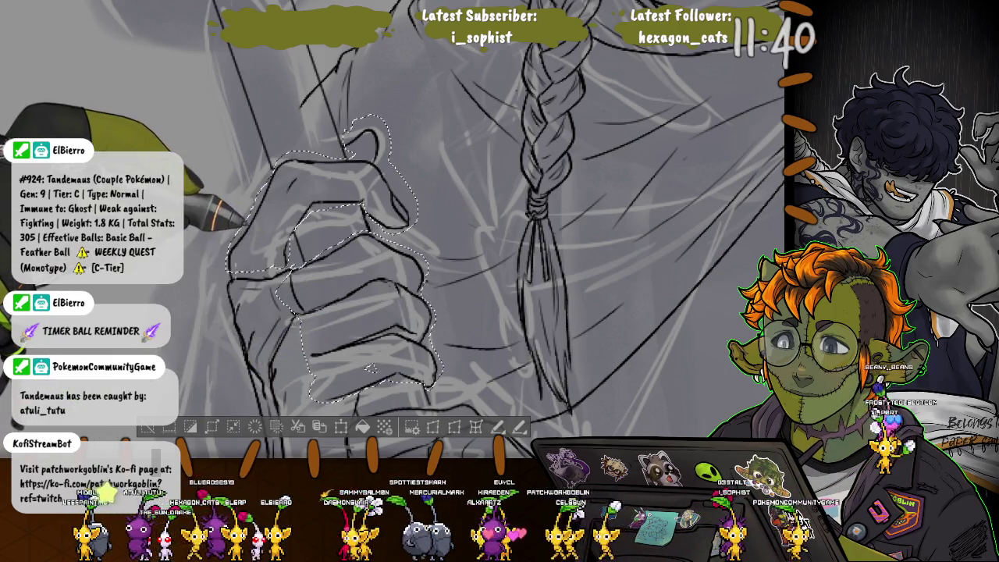
key("ctrl+minus")
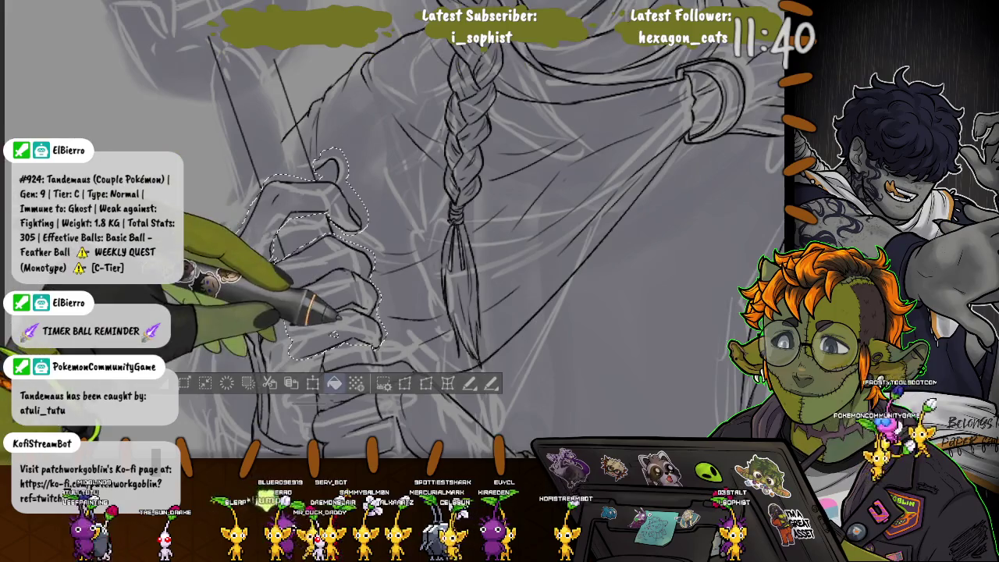
Rotate and slightly shrink the upper fist, nudge it up-right, and apply the transform.
key("ctrl+t")
left_click_drag(386, 147, 374, 164)
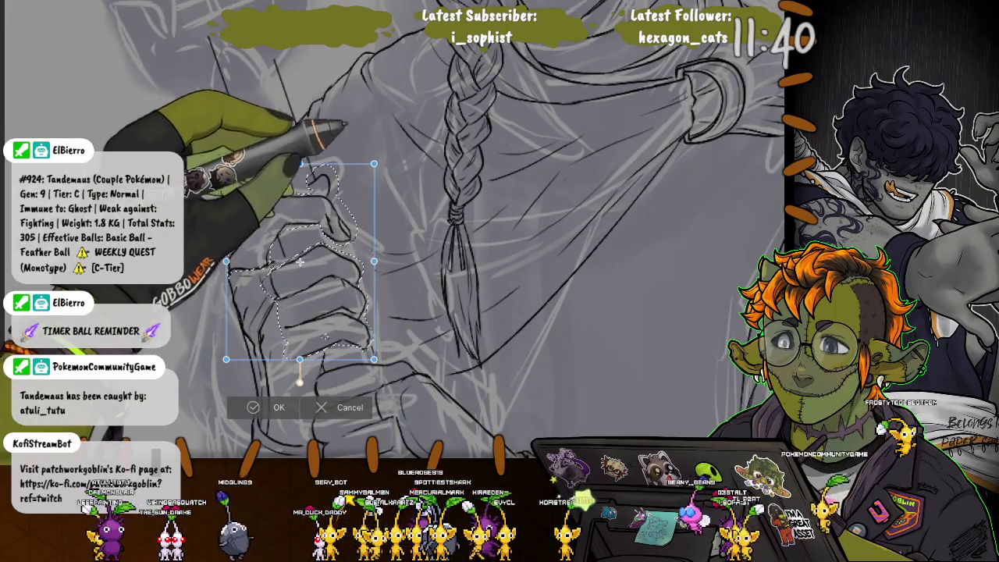
left_click_drag(299, 262, 304, 256)
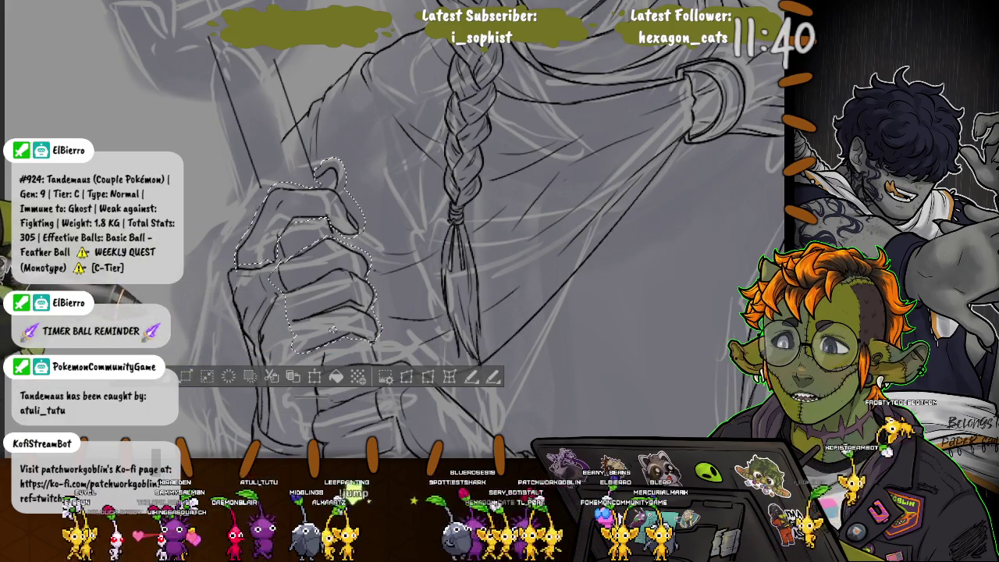
key("ctrl+d")
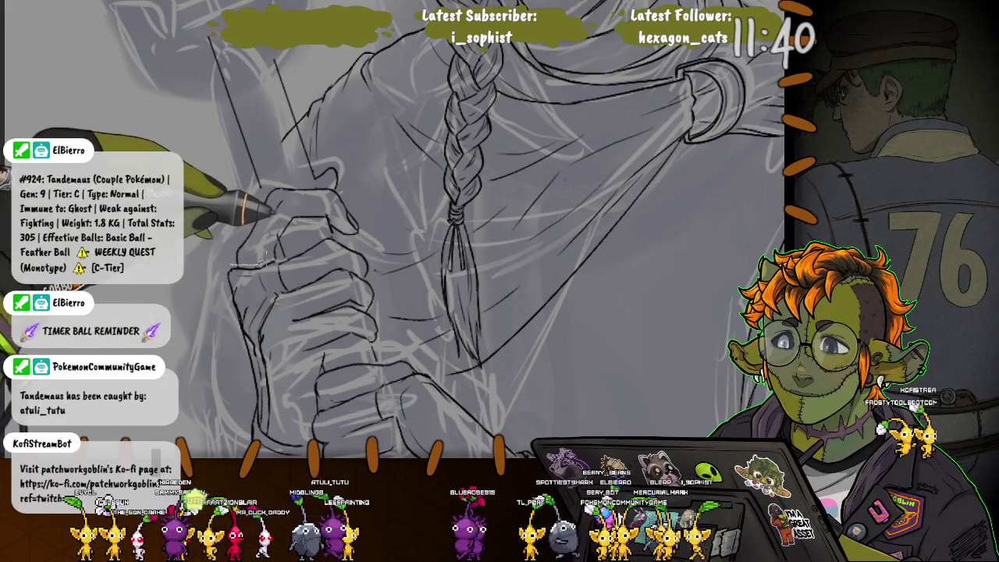
Lasso the lower gripping hand and transform it to line up with the upper fist.
left_click_drag(275, 295, 273, 337)
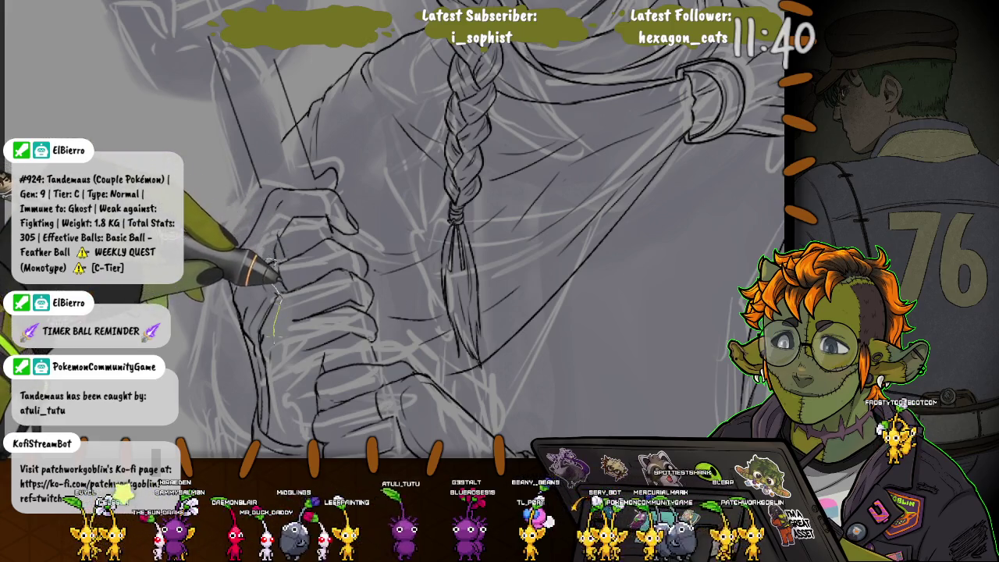
left_click_drag(273, 269, 342, 503)
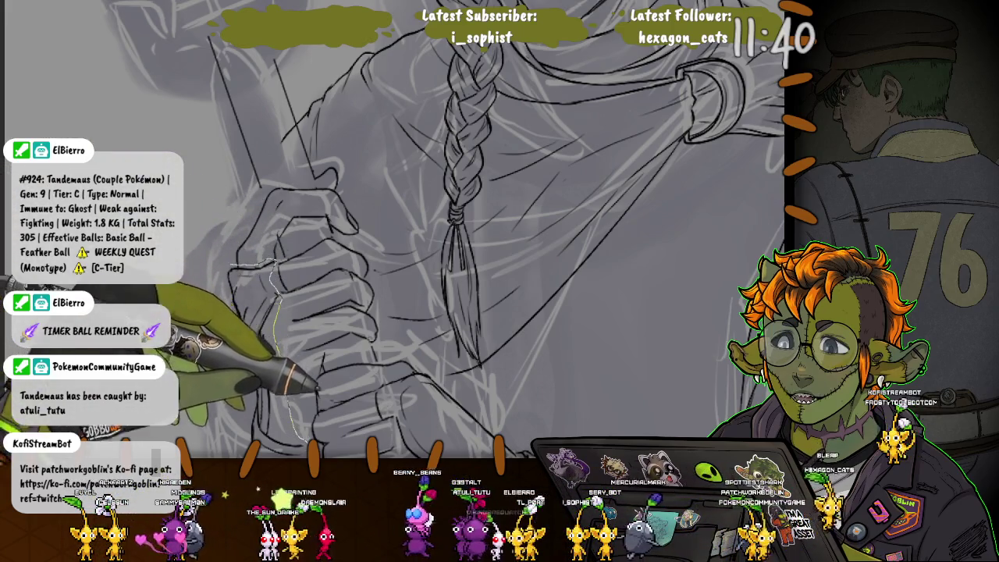
scroll(232, 162, "down", 2)
left_click_drag(222, 192, 221, 195)
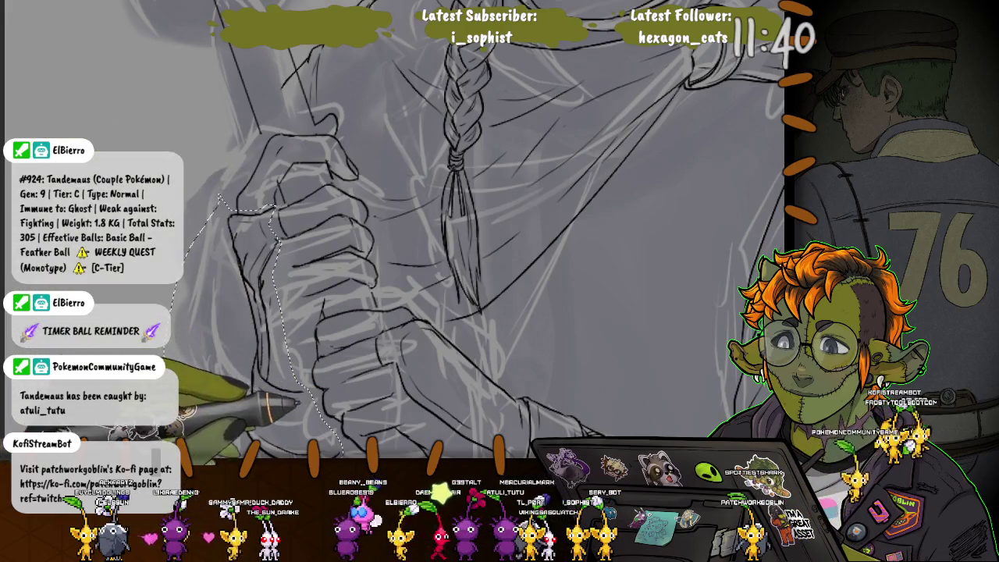
key("ctrl+t")
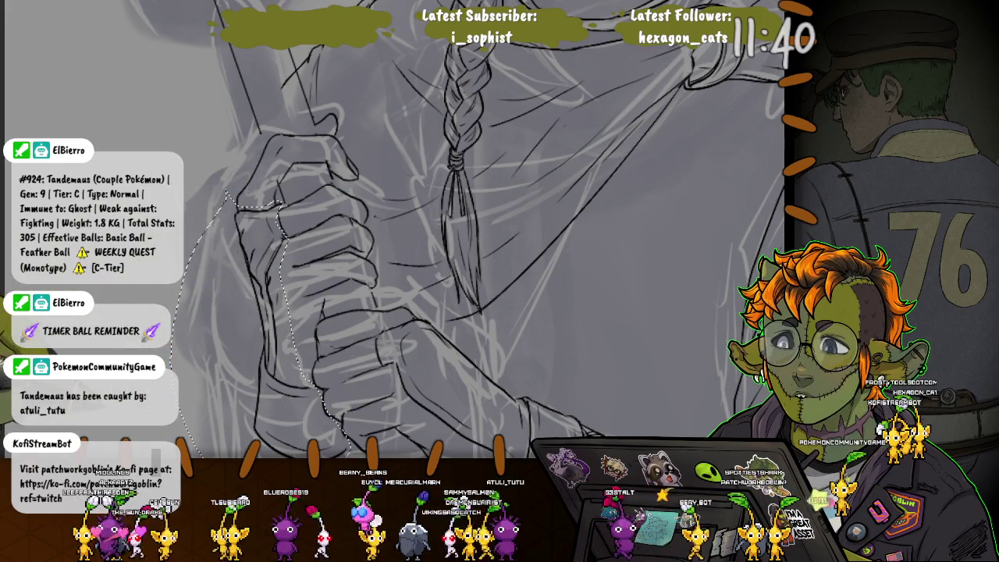
key("ctrl+d")
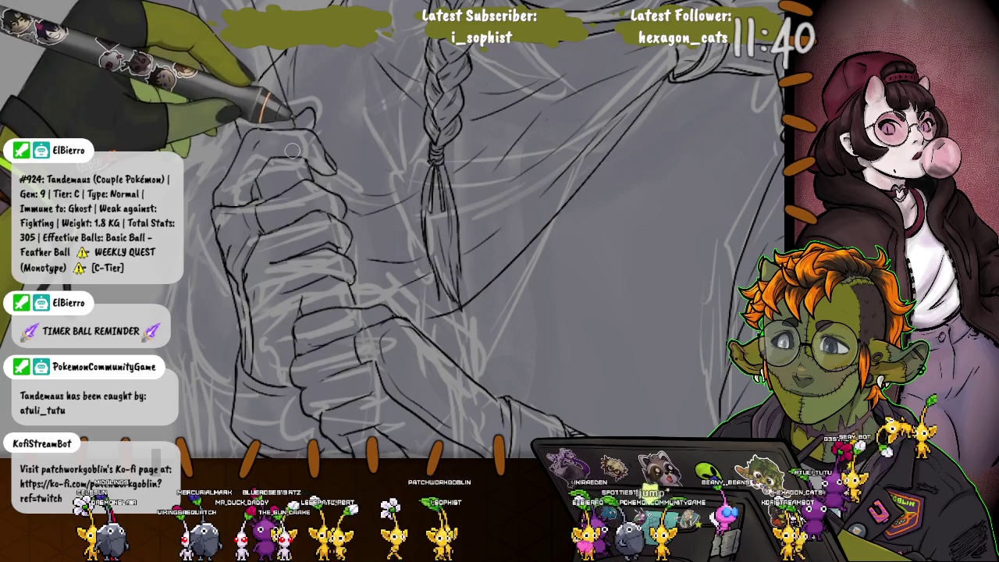
Frame the torso, braid, hands and net sleeve, then ink the net pattern's left edge.
scroll(270, 270, "down", 3)
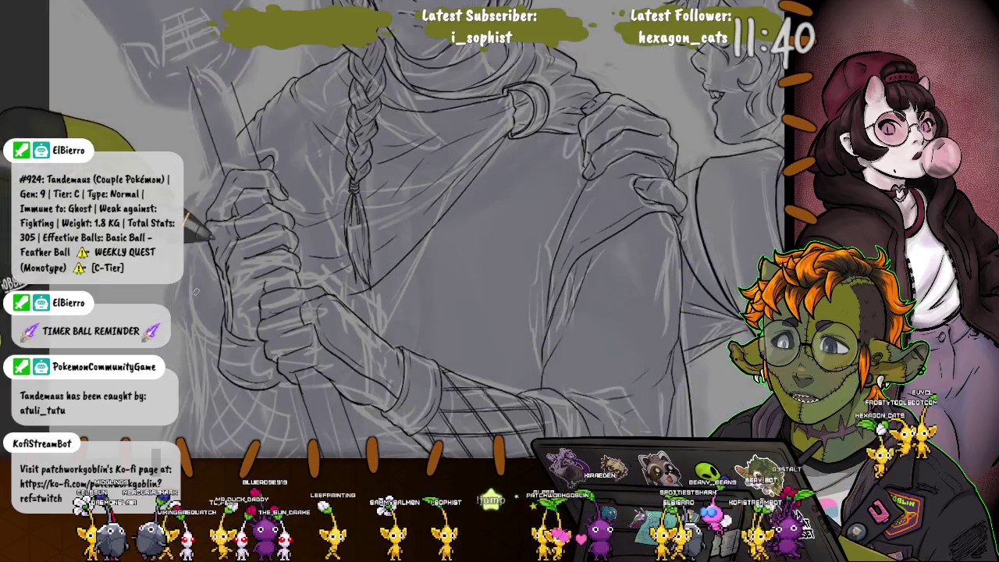
scroll(270, 270, "up", 3)
scroll(235, 297, "down", 3)
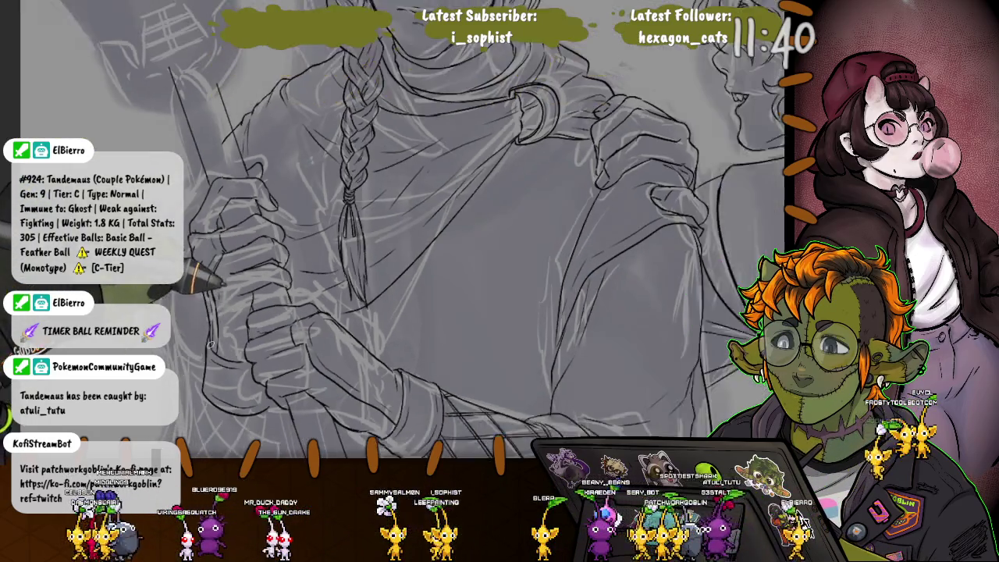
scroll(202, 322, "up", 3)
scroll(315, 318, "down", 3)
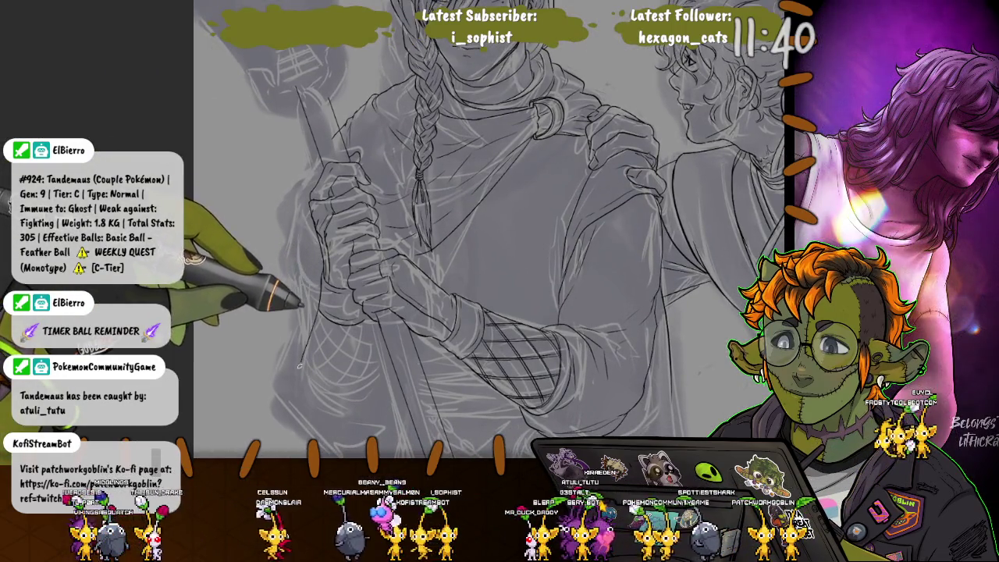
left_click_drag(322, 304, 331, 399)
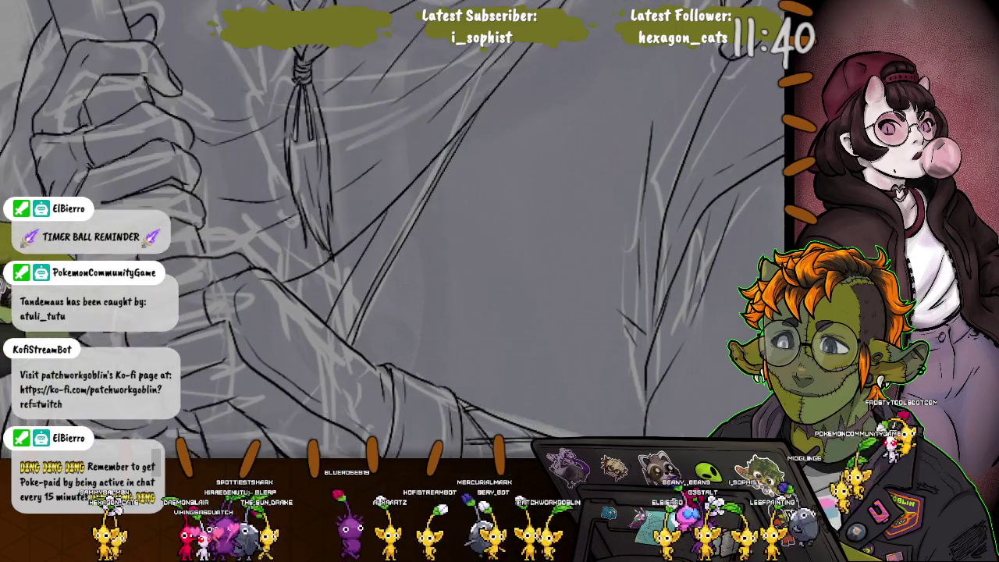
Check the netted sleeve cuff in a mirrored view, then pan down toward the lower clothing.
scroll(325, 305, "down", 2)
scroll(392, 217, "down", 2)
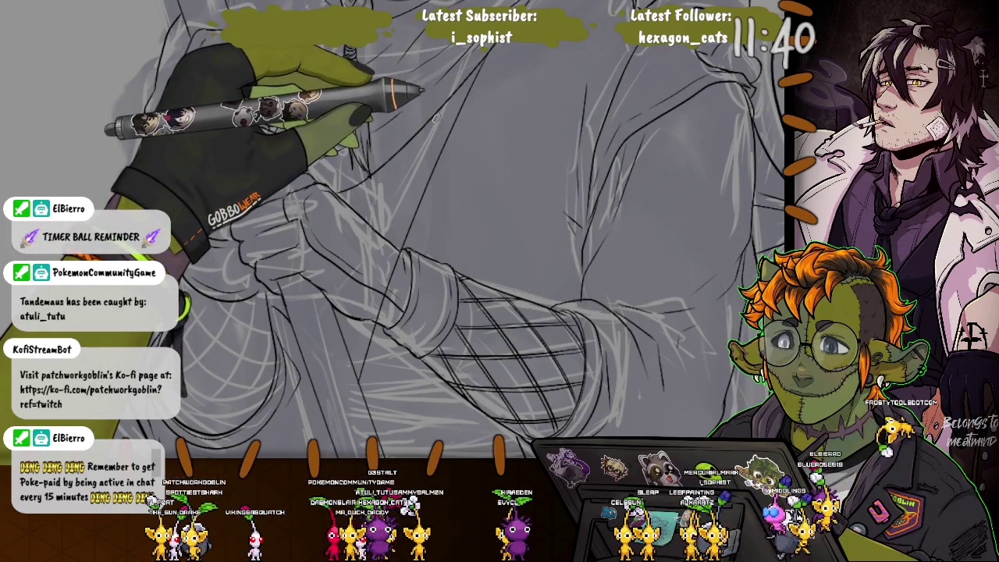
key("m")
key("m")
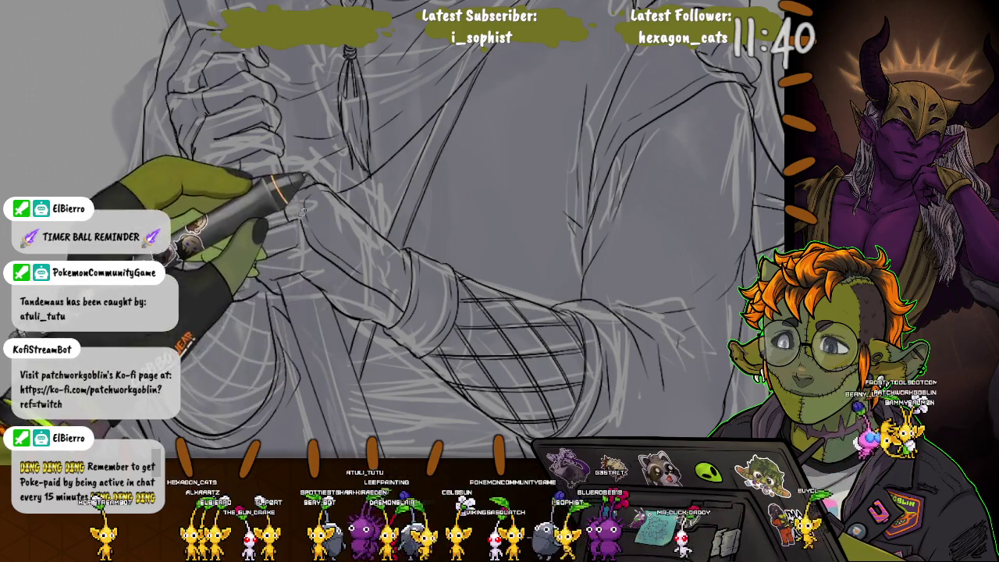
left_click_drag(303, 211, 242, 86)
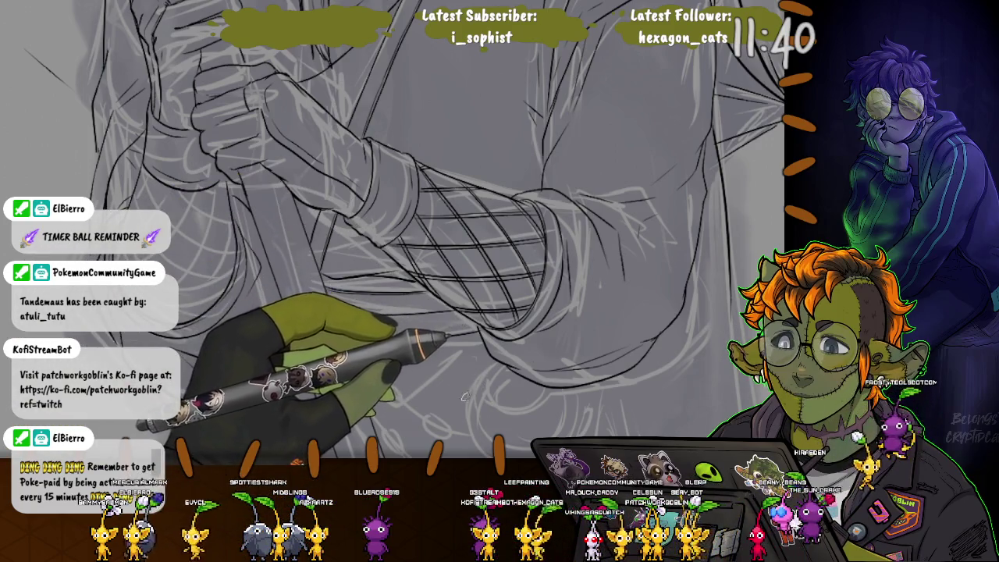
Ink the curved outline of the ring pendant and shift the view below it.
left_click_drag(400, 321, 395, 284)
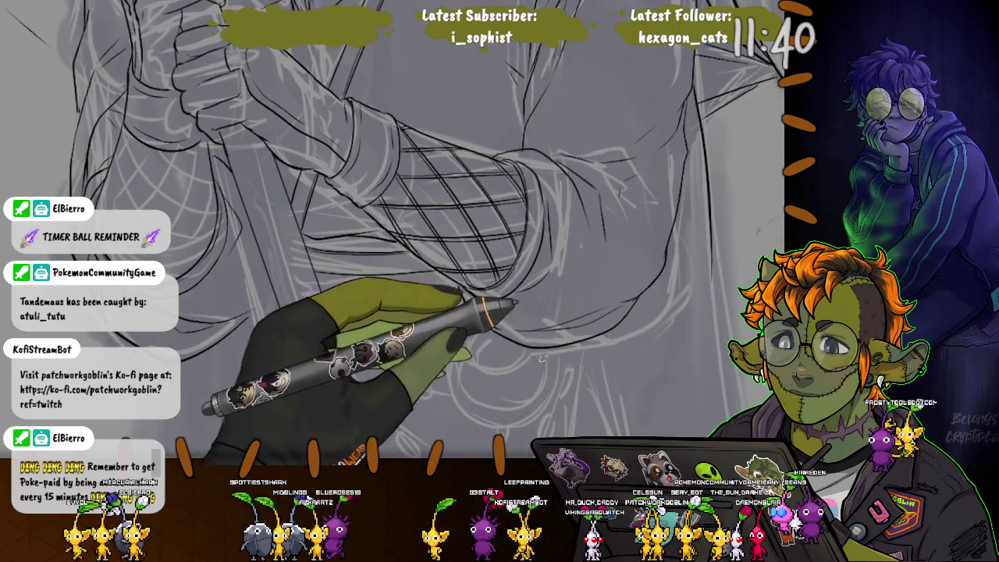
left_click_drag(545, 406, 466, 315)
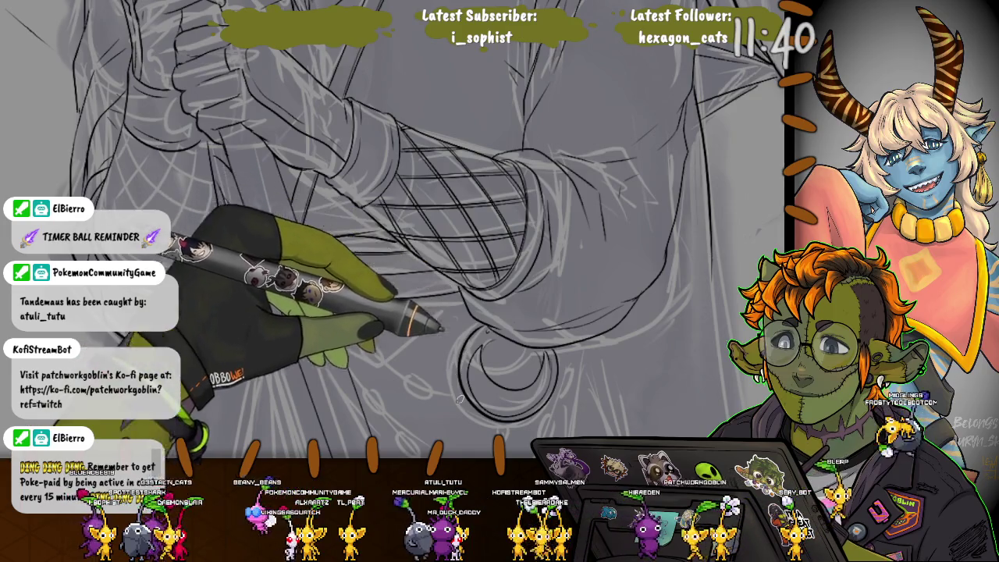
left_click_drag(459, 393, 460, 232)
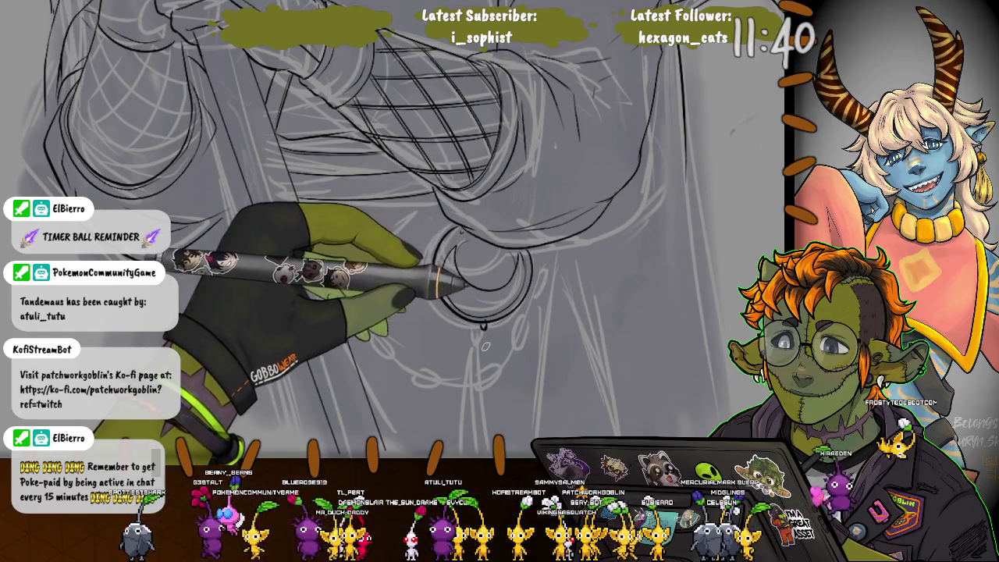
left_click_drag(487, 343, 475, 294)
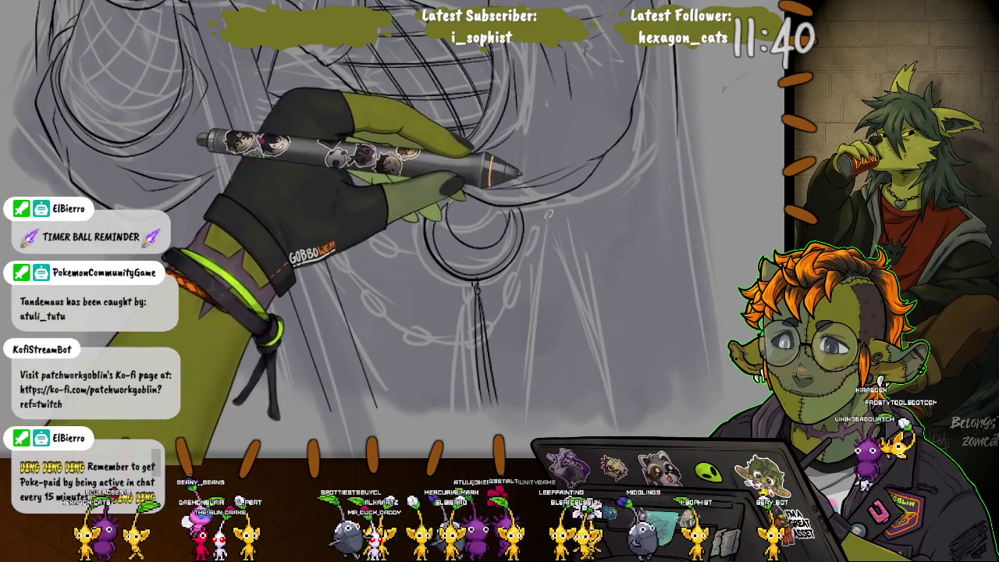
Ink the long vertical and diagonal fabric folds and the curve beside the ring pendant.
left_click_drag(547, 217, 530, 413)
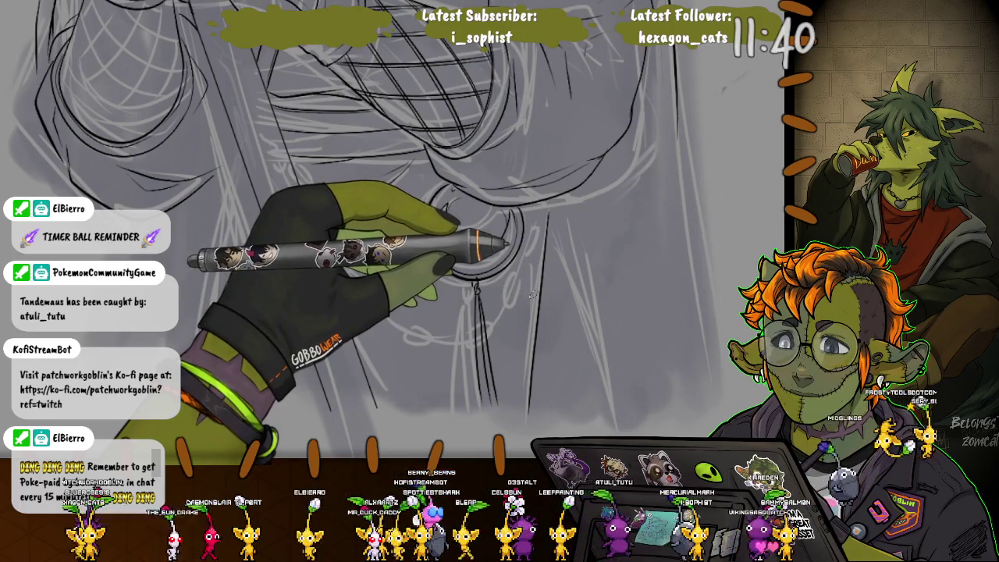
left_click_drag(499, 323, 459, 225)
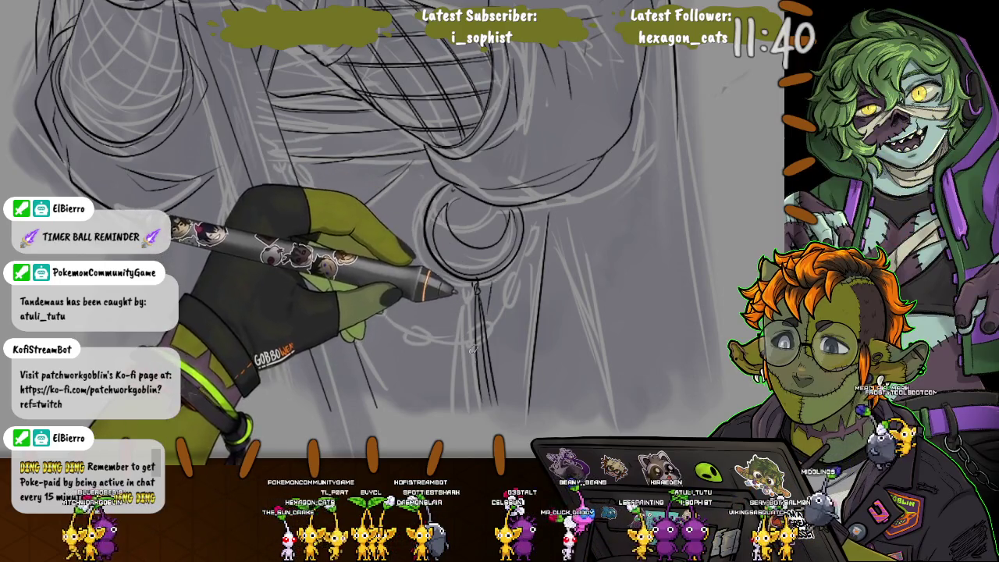
left_click_drag(546, 219, 615, 416)
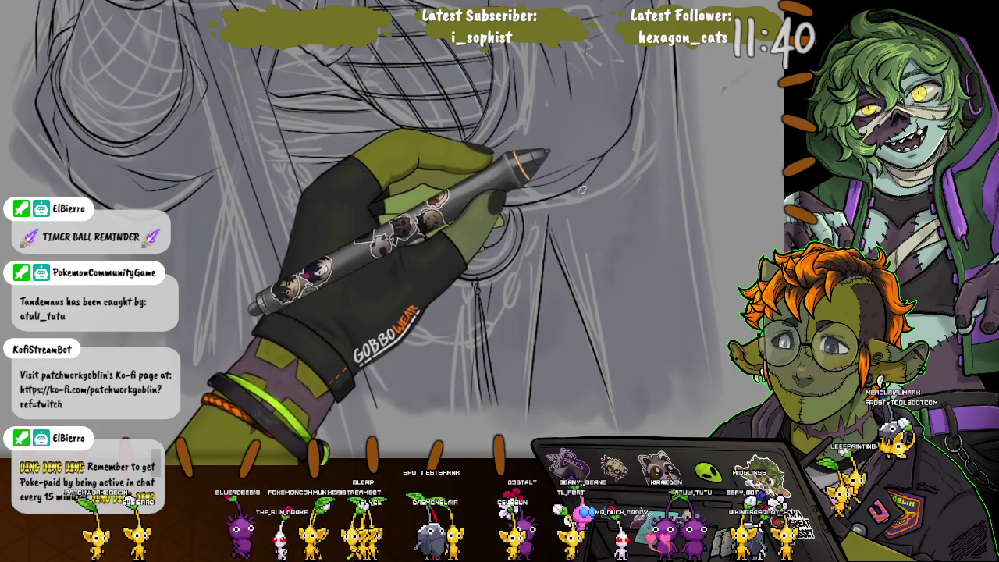
mouse_move(602, 296)
left_mouse_down()
mouse_move(578, 198)
mouse_move(643, 346)
left_mouse_up()
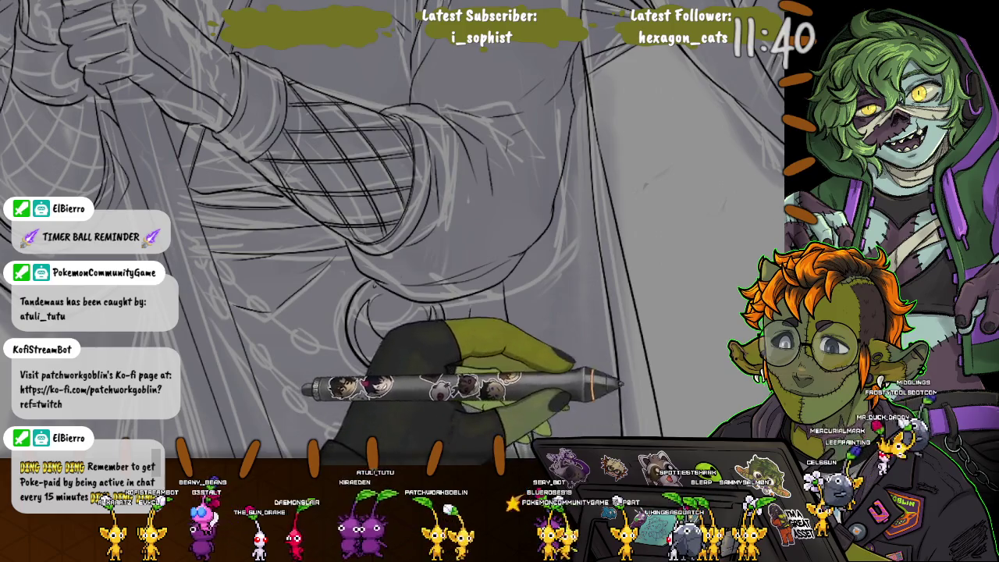
scroll(331, 234, "down", 3)
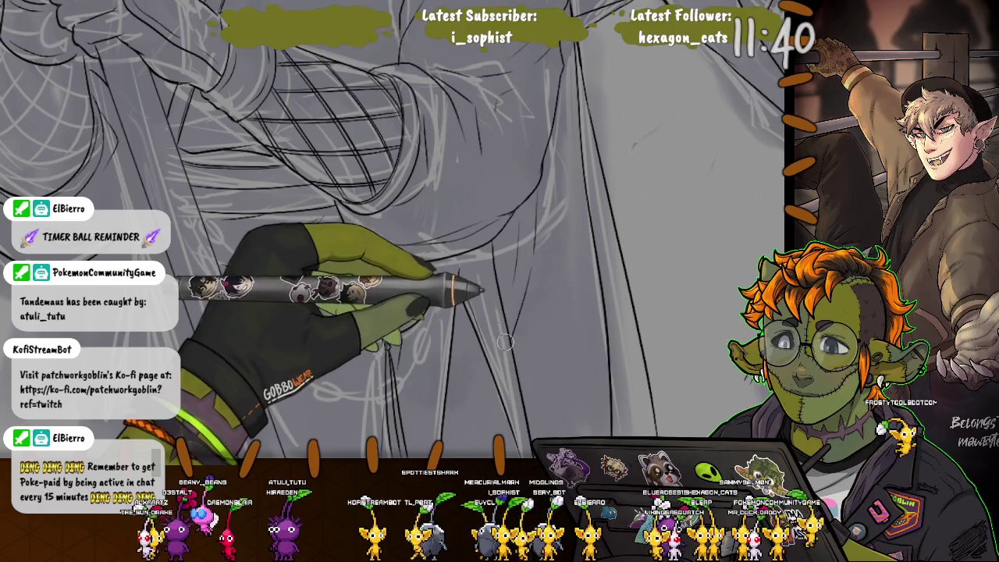
left_click_drag(150, 247, 287, 240)
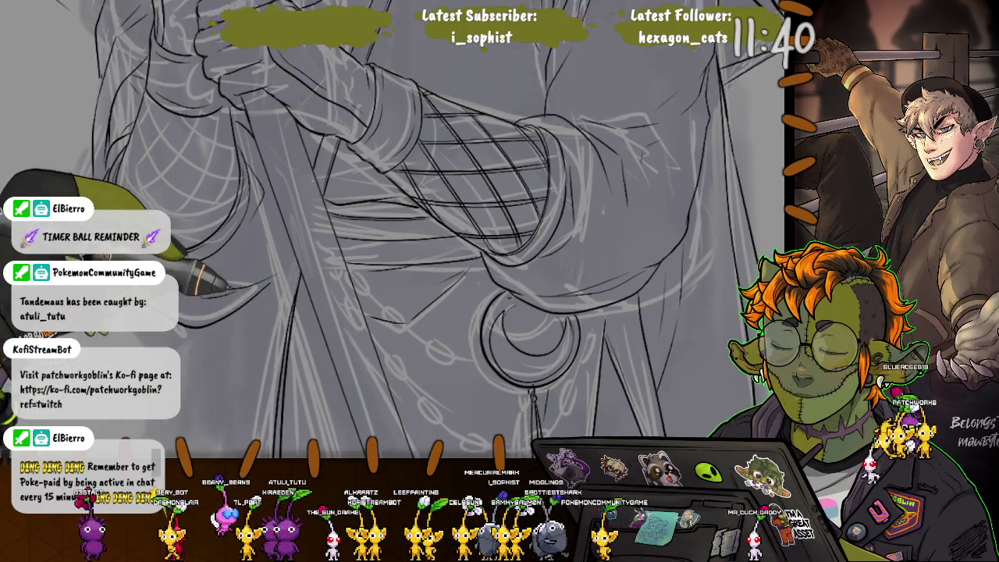
left_click_drag(271, 183, 282, 250)
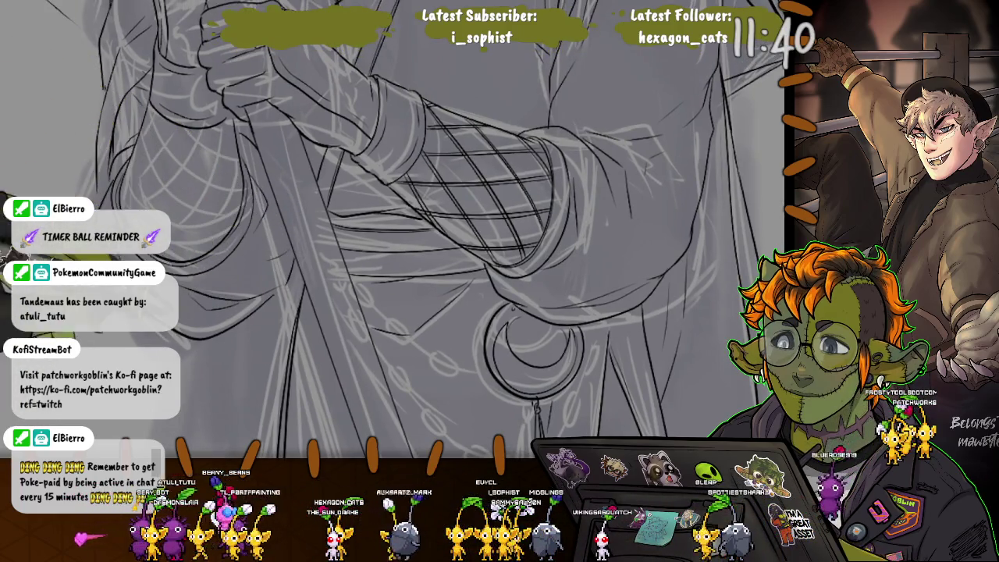
left_click_drag(291, 247, 296, 216)
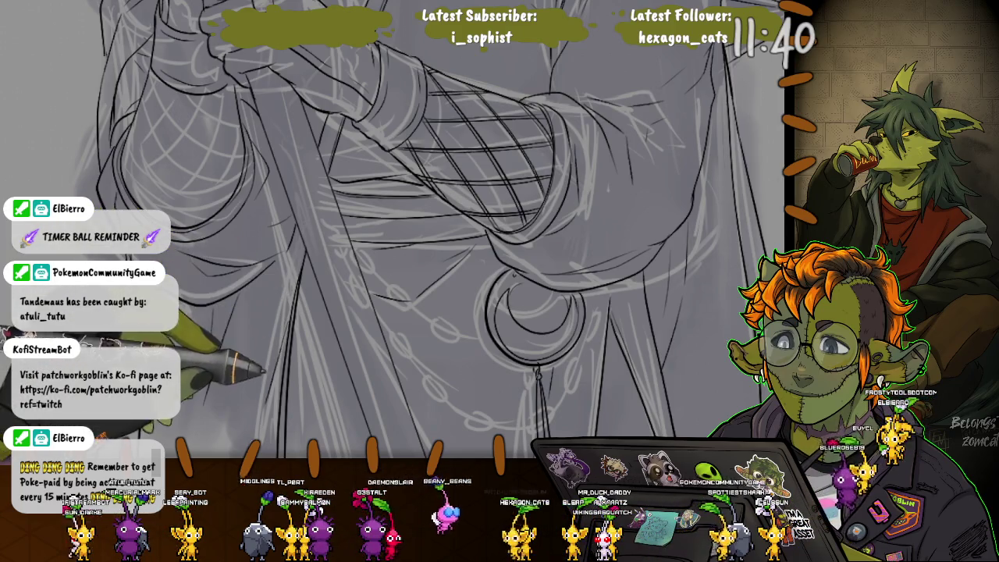
scroll(392, 229, "up", 3)
scroll(393, 230, "up", 3)
scroll(393, 229, "up", 3)
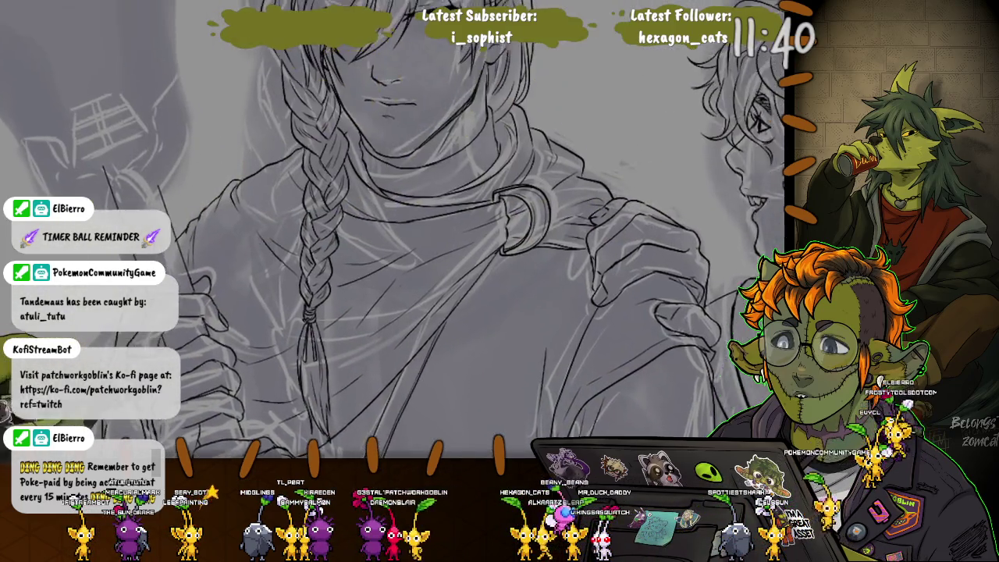
scroll(392, 229, "up", 2)
scroll(393, 229, "up", 2)
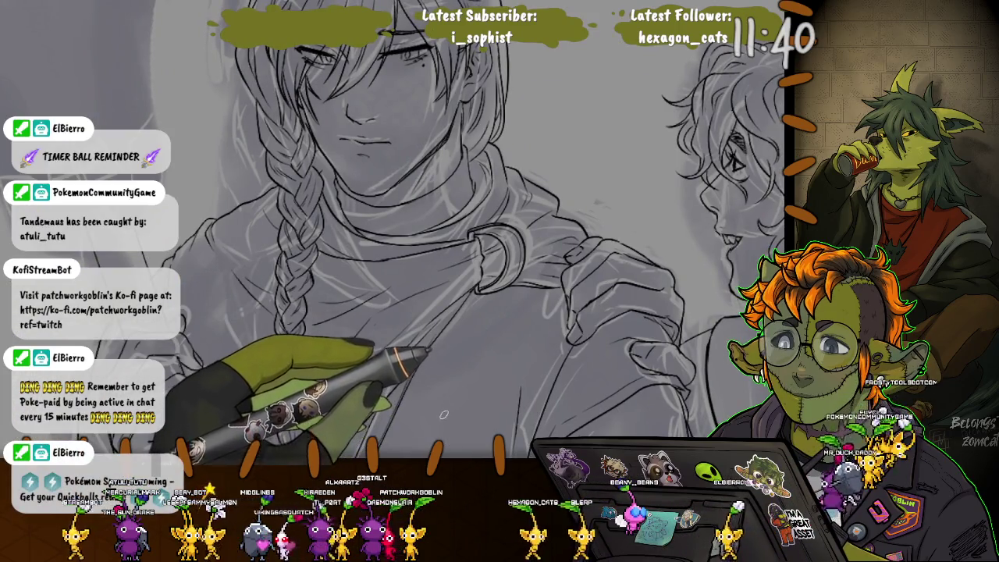
scroll(436, 399, "down", 5)
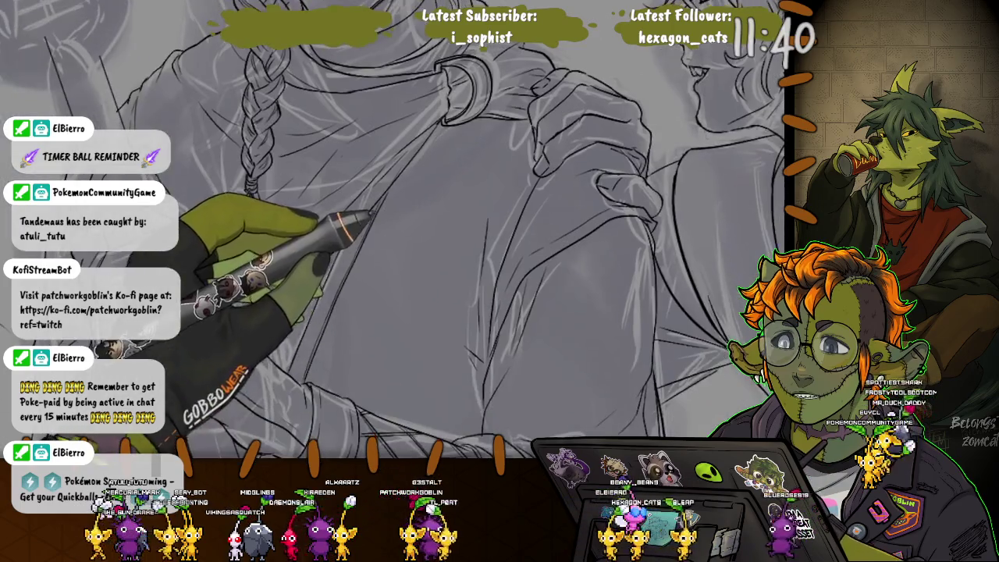
scroll(392, 229, "up", 2)
scroll(393, 230, "up", 1)
scroll(392, 229, "up", 1)
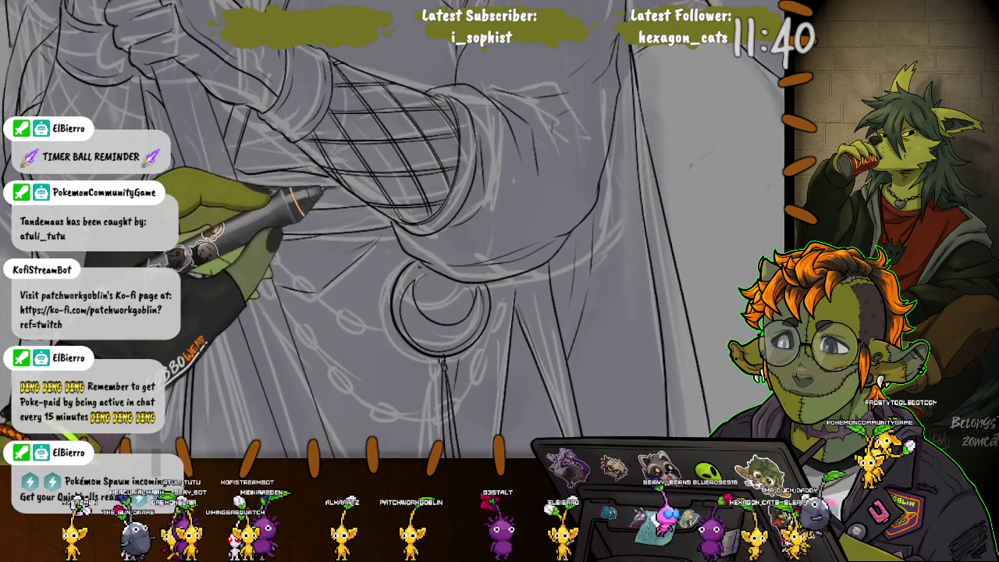
scroll(393, 229, "up", 1)
scroll(379, 383, "up", 1)
scroll(378, 383, "up", 1)
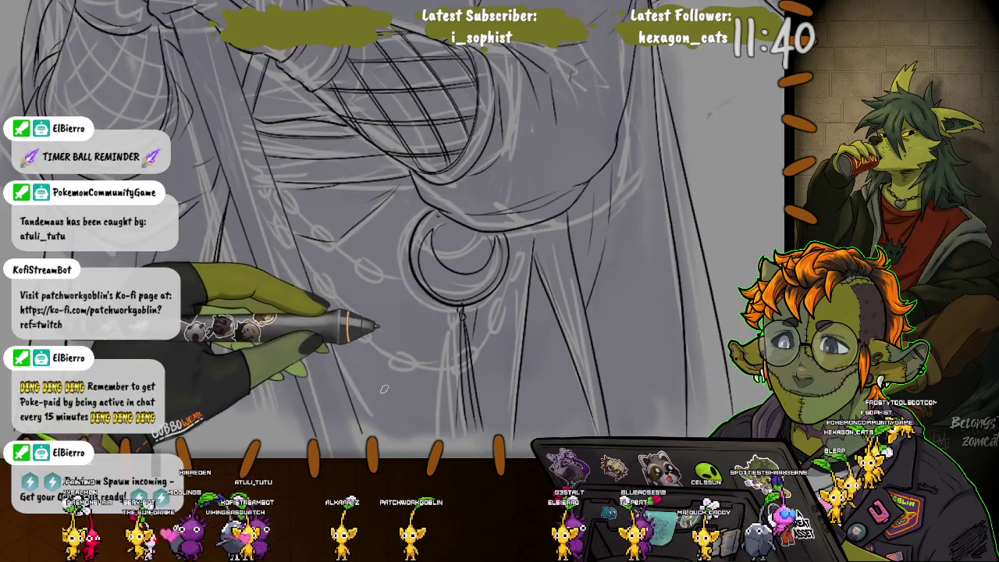
Ink a short line along the sleeve's bottom edge and the chain's upper oval links.
left_click_drag(452, 196, 508, 183)
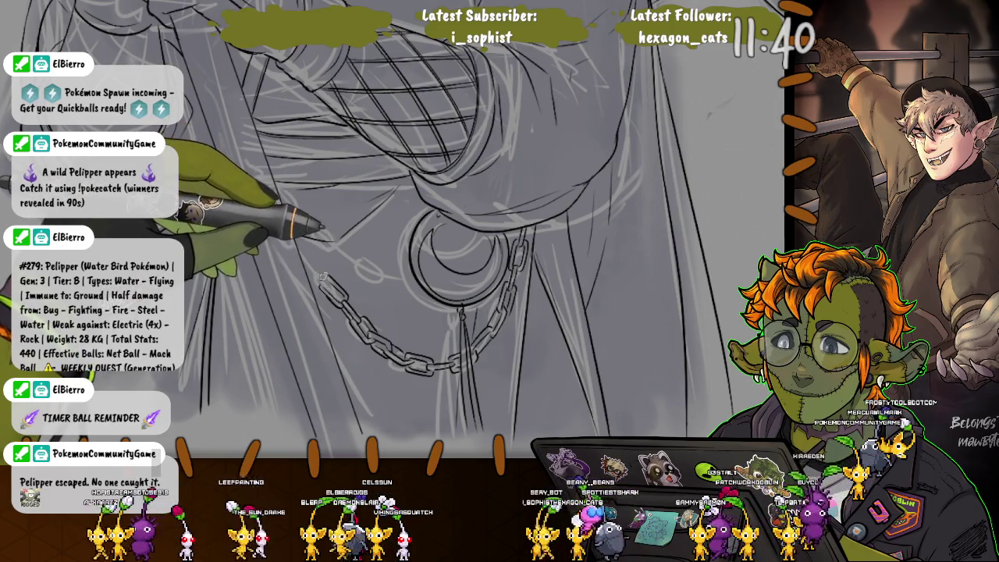
mouse_move(326, 281)
left_mouse_down()
mouse_move(306, 250)
mouse_move(309, 271)
left_mouse_up()
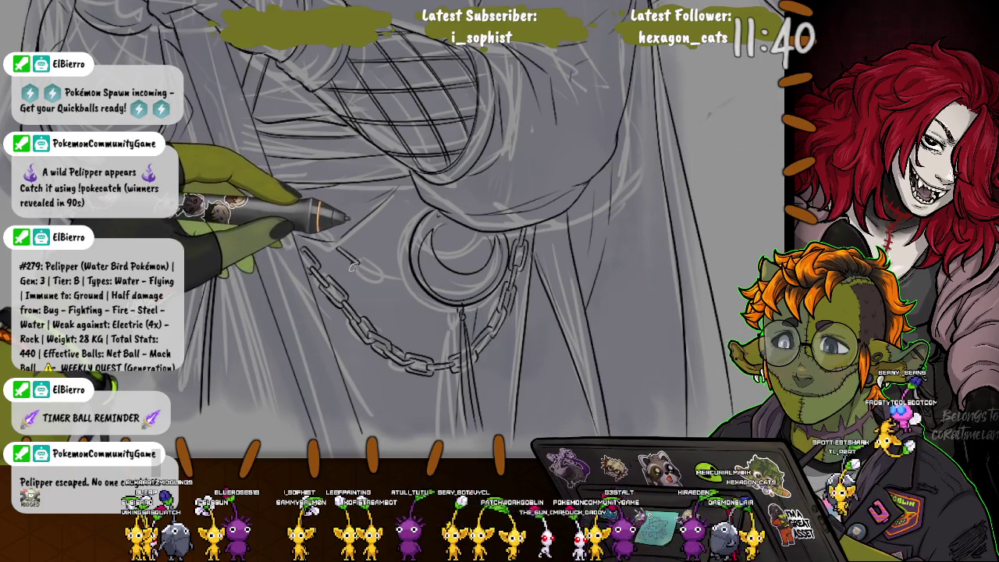
left_click_drag(358, 253, 375, 266)
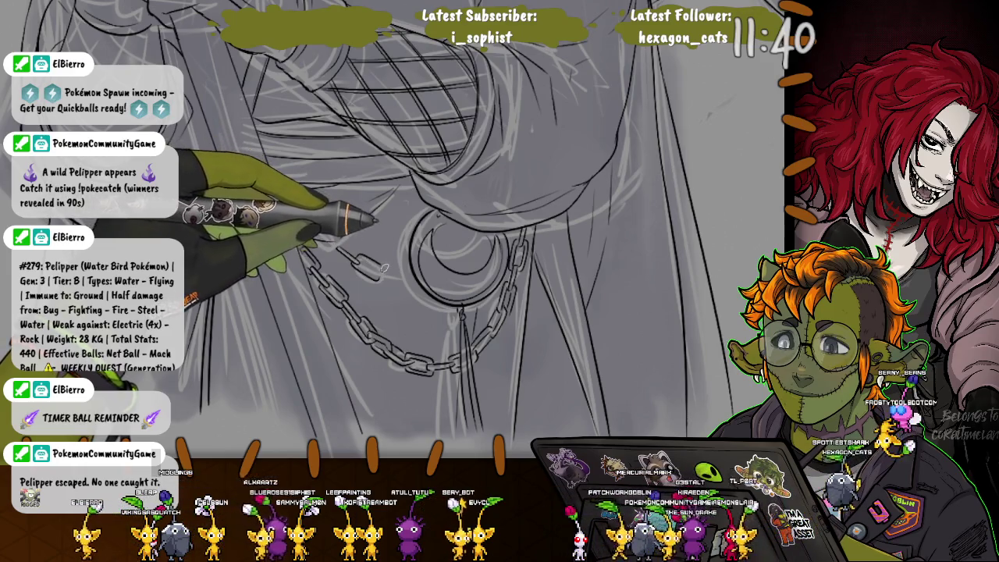
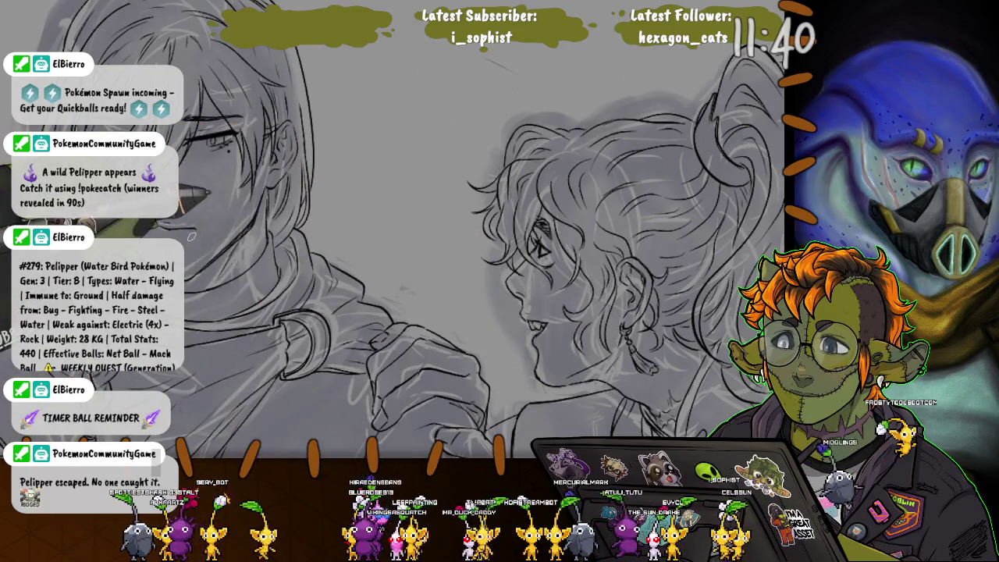
Zoom in until the braided man's face and long braid fill the view.
scroll(445, 234, "up", 2)
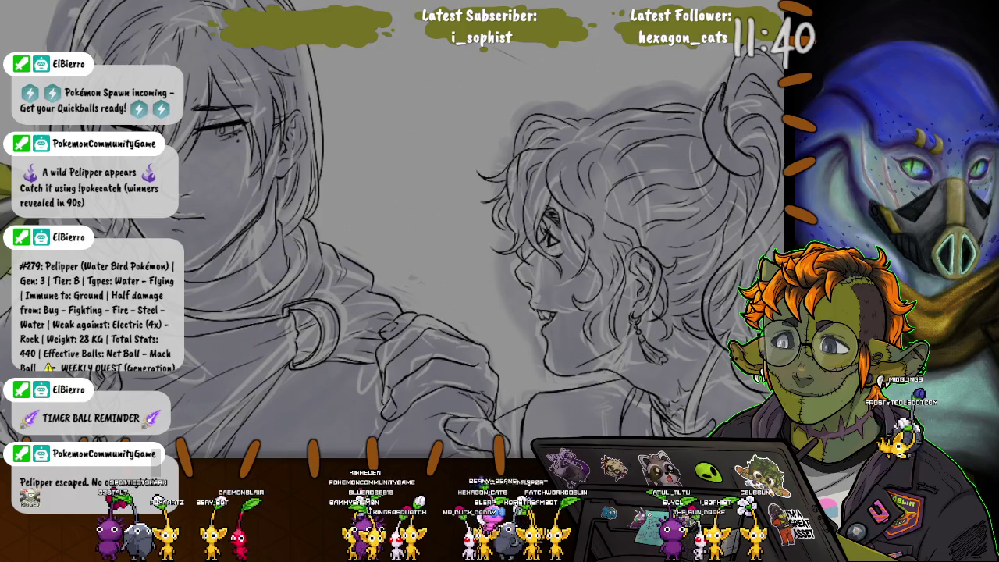
scroll(421, 234, "down", 1)
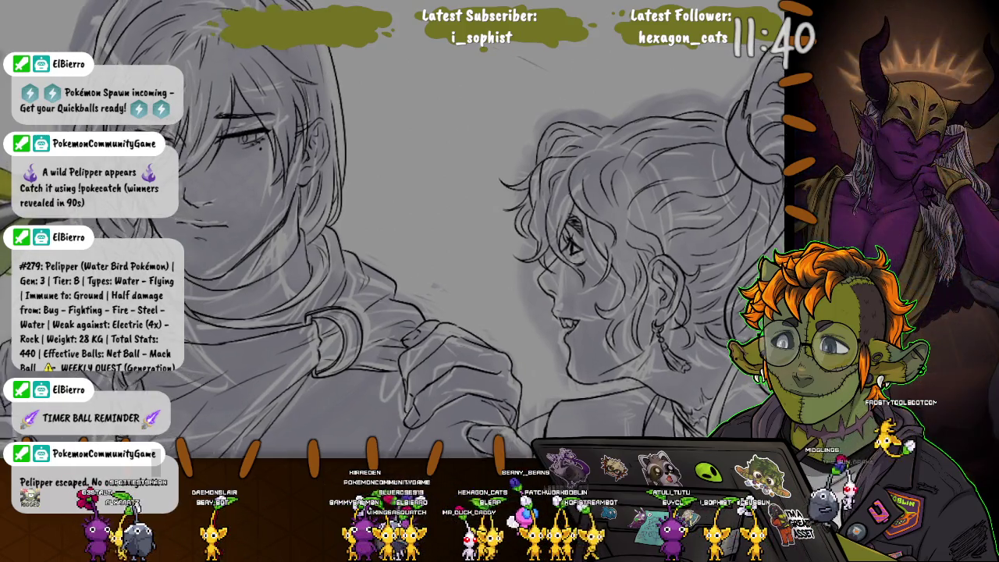
scroll(421, 234, "up", 2)
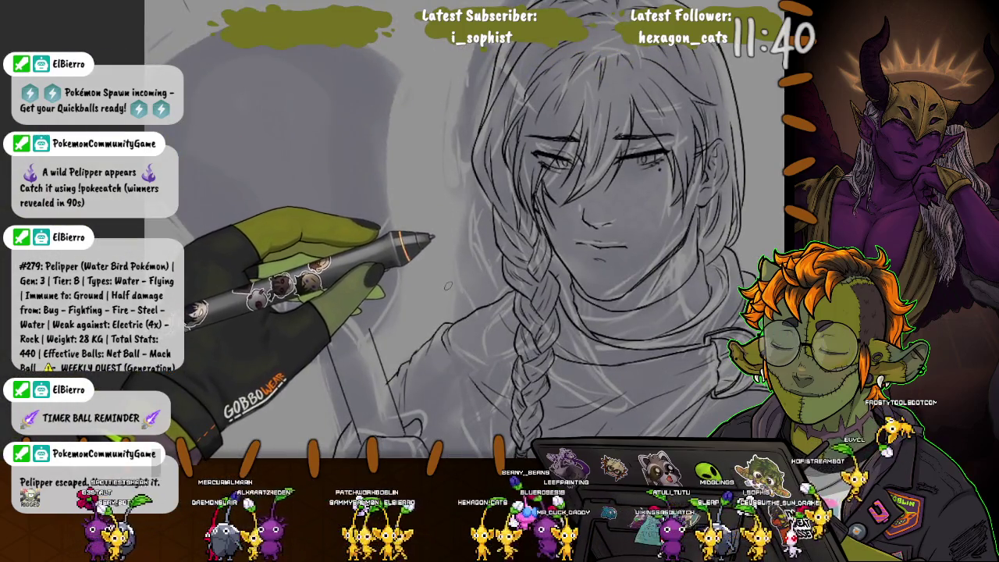
scroll(390, 234, "down", 2)
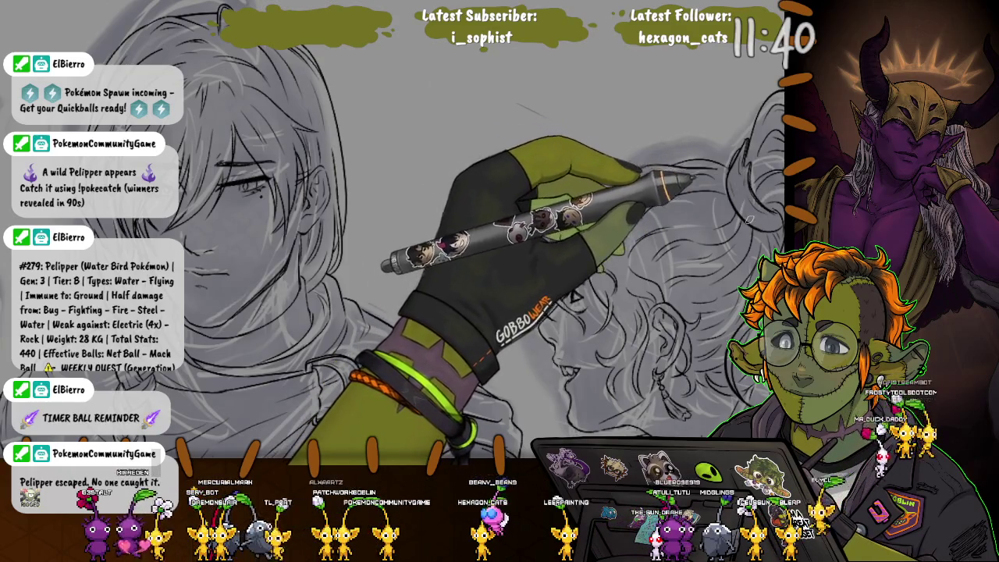
scroll(391, 234, "up", 2)
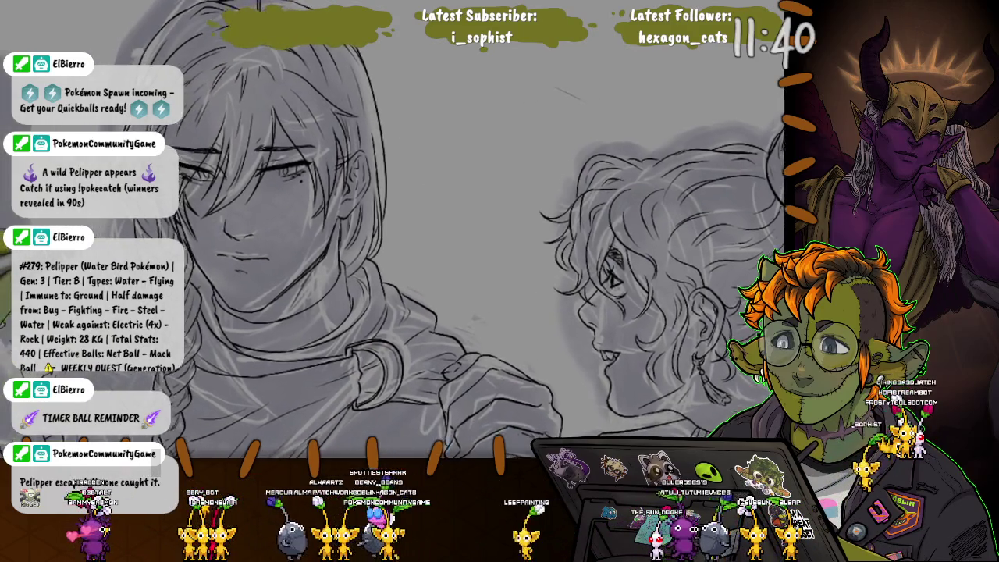
scroll(390, 235, "up", 2)
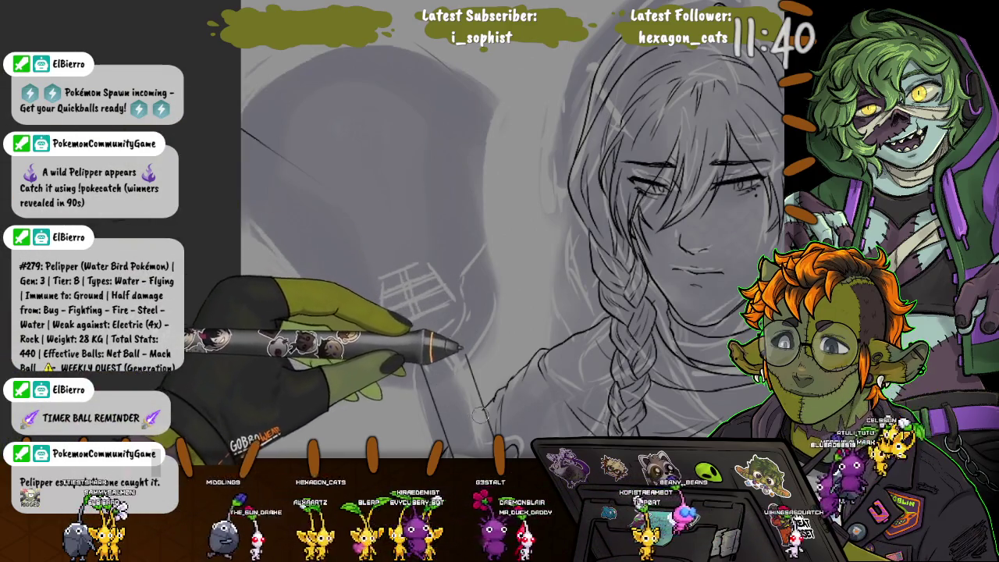
Sketch a small lattice of crossing pencil lines on the handle by the man's raised hand.
left_click_drag(434, 378, 395, 270)
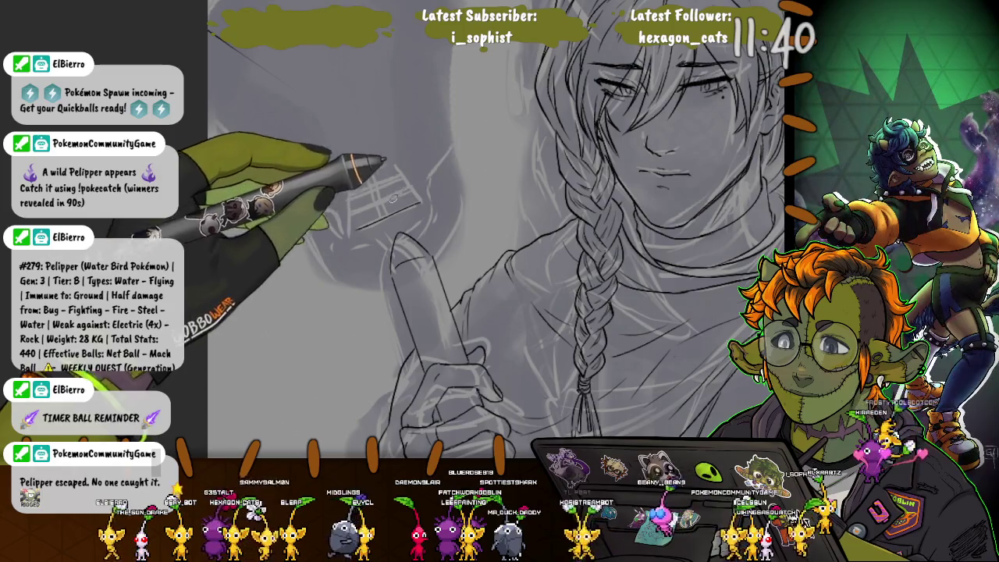
left_click_drag(411, 205, 376, 221)
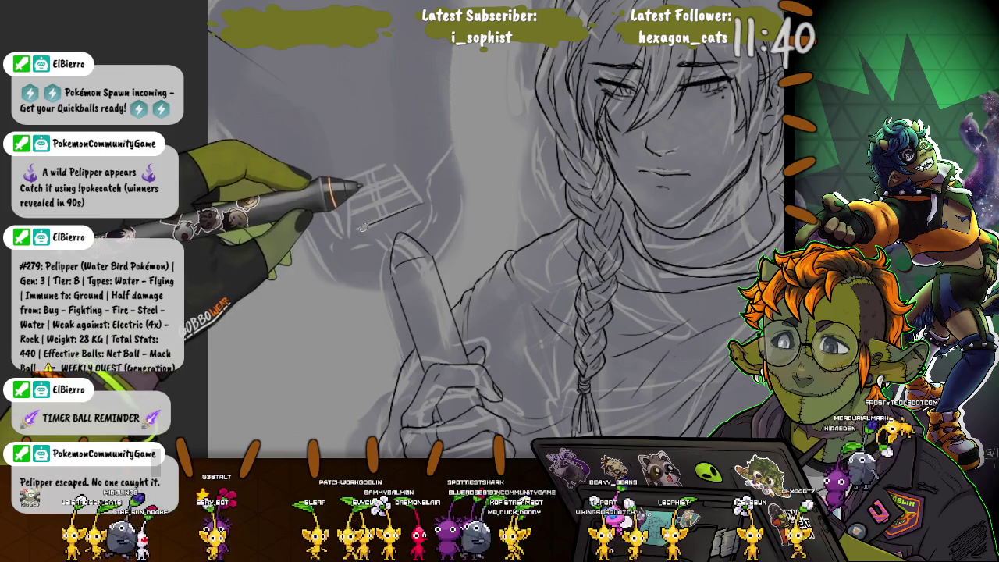
left_click_drag(394, 168, 421, 191)
left_click_drag(347, 183, 409, 175)
left_click_drag(359, 168, 363, 222)
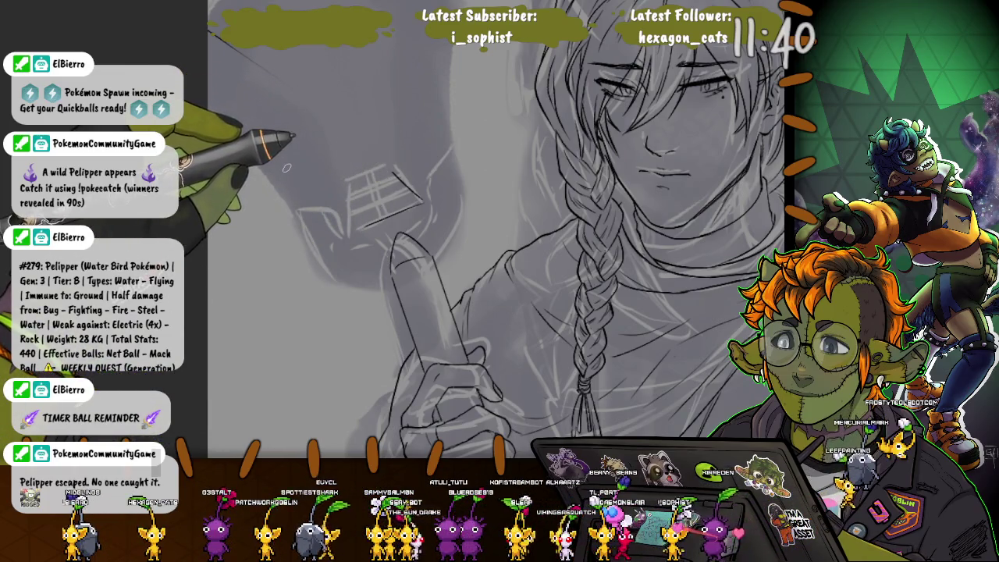
left_click_drag(288, 168, 336, 265)
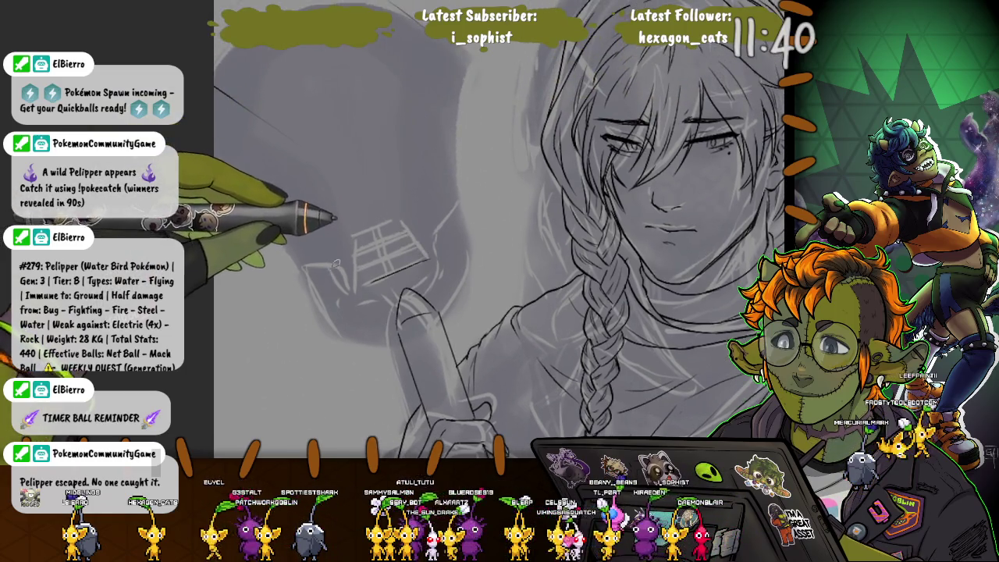
scroll(346, 260, "down", 5)
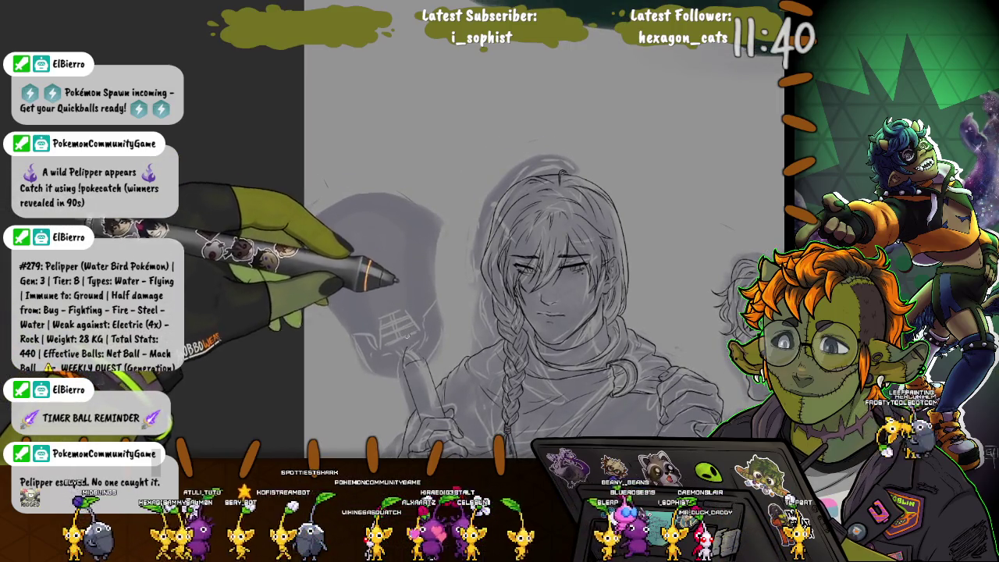
Draw the long shovel handle through the hand and the curved blade outline.
mouse_move(429, 347)
left_mouse_down()
mouse_move(421, 222)
mouse_move(329, 238)
left_mouse_up()
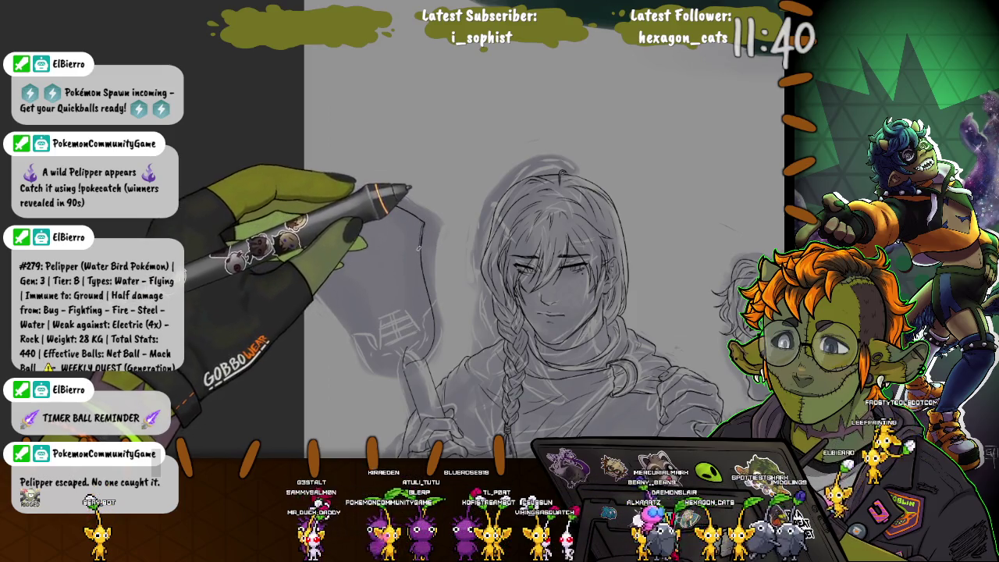
left_click_drag(343, 205, 332, 234)
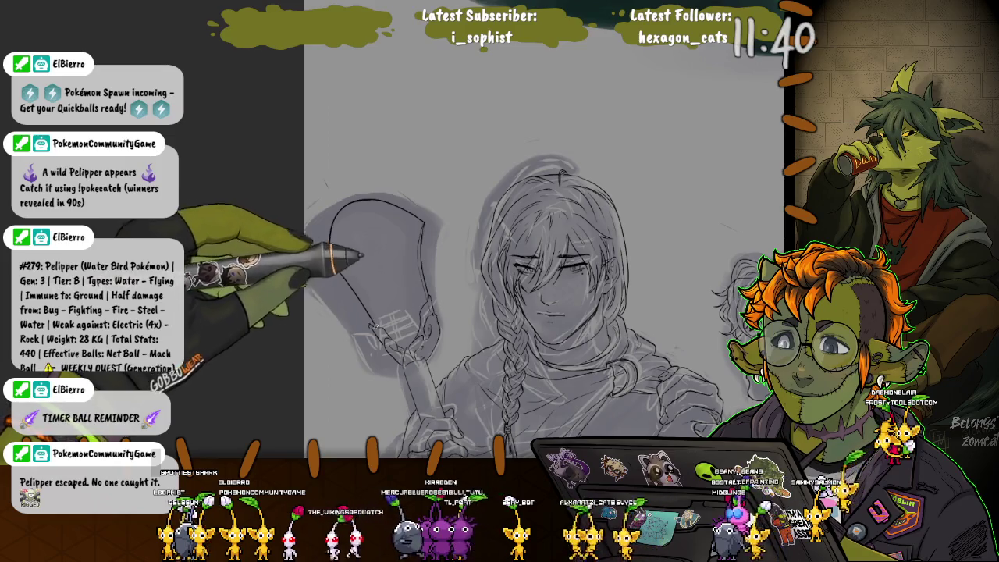
Extend the blade's left curve downward and add a thin line along the blade.
left_click_drag(331, 262, 374, 327)
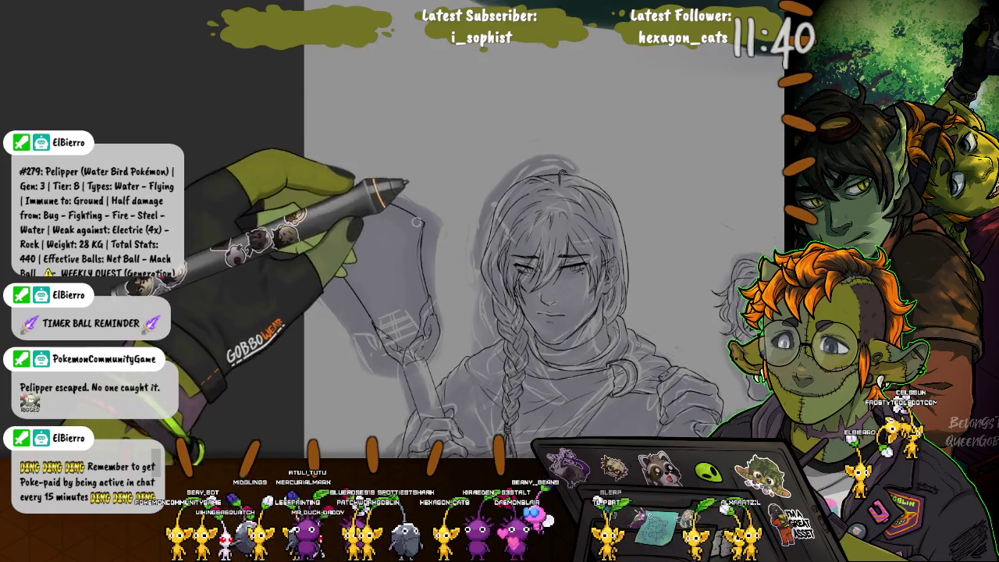
mouse_move(423, 213)
left_mouse_down()
mouse_move(385, 291)
mouse_move(438, 214)
left_mouse_up()
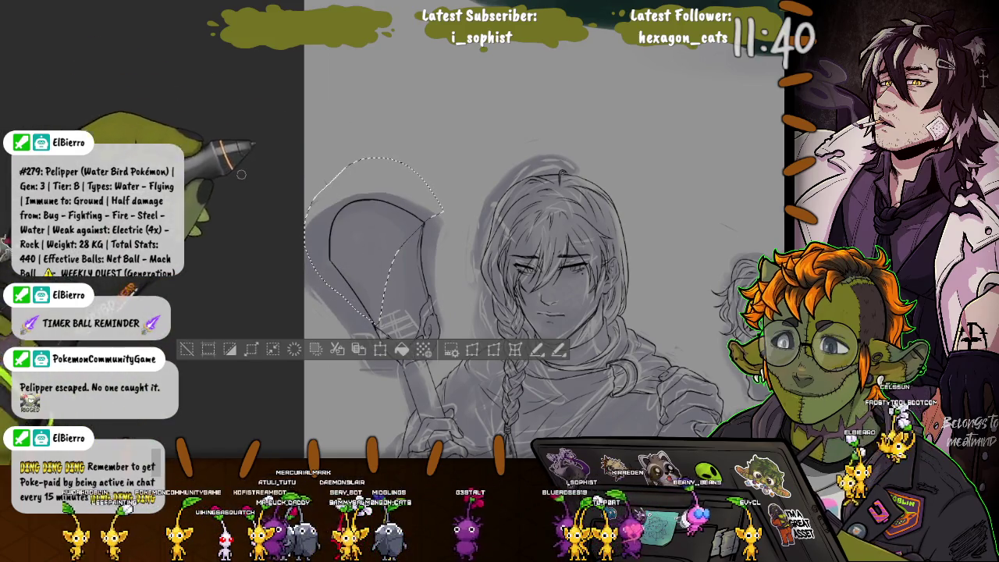
Scale the selected shovel blade wider, apply the transform, and deselect.
left_click(472, 350)
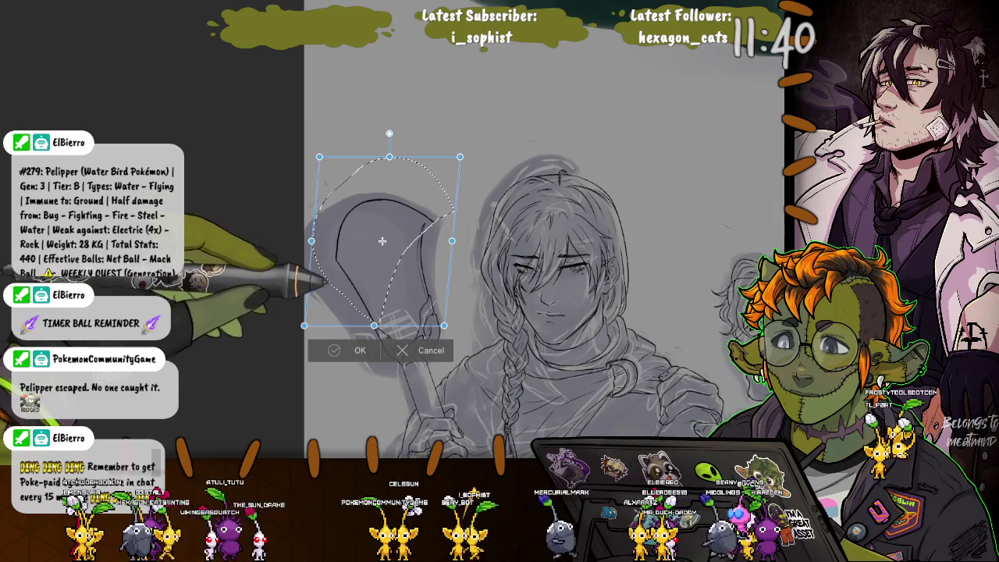
key("Return")
key("ctrl+d")
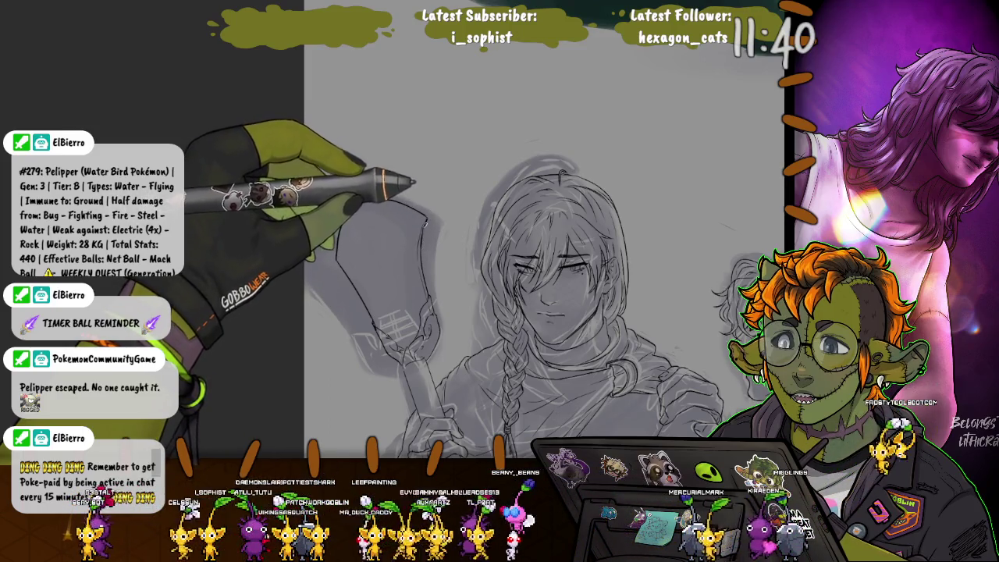
Lasso around the whole shovel head, tracing its top and left outline.
left_click_drag(425, 217, 338, 246)
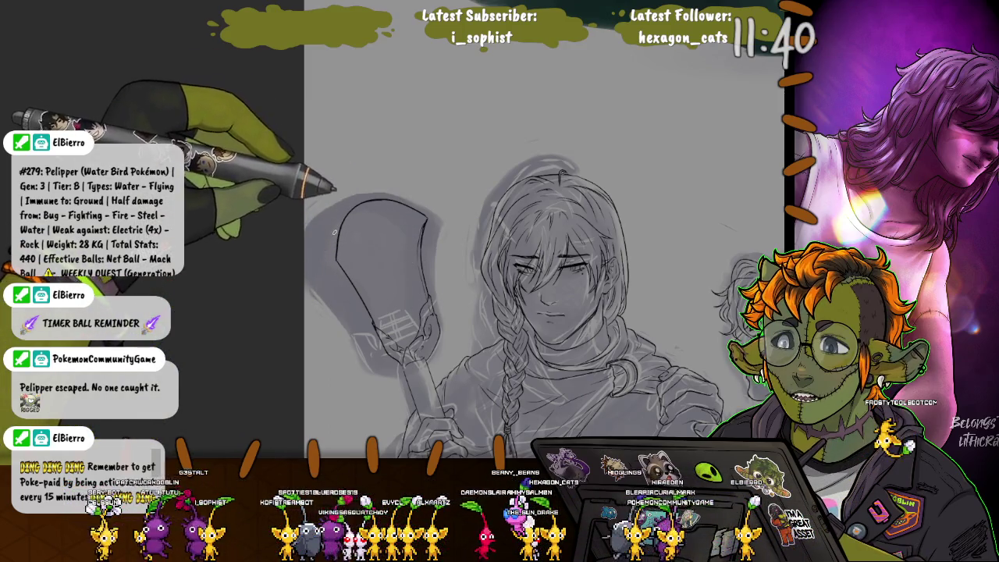
left_click_drag(344, 269, 361, 300)
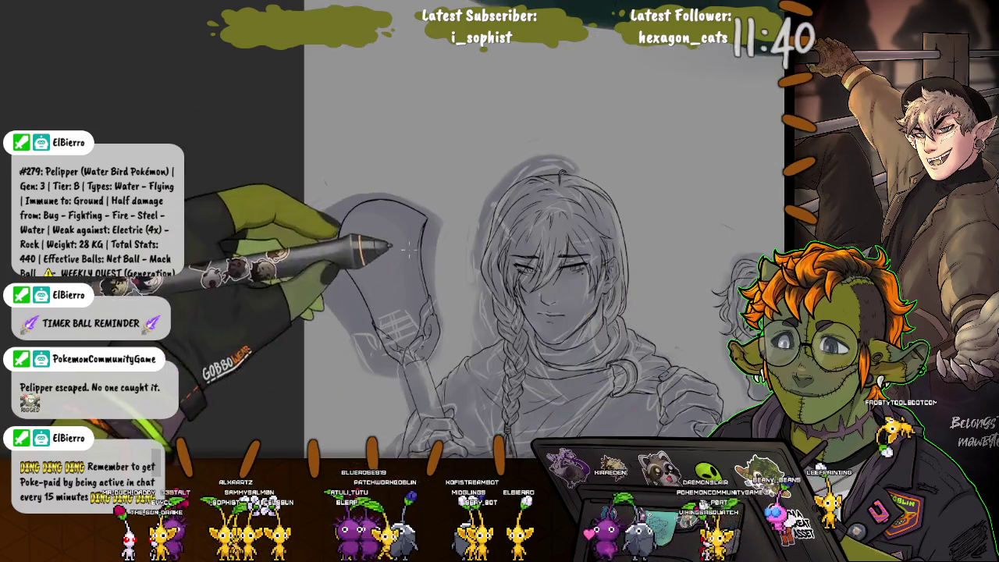
left_click_drag(408, 248, 439, 216)
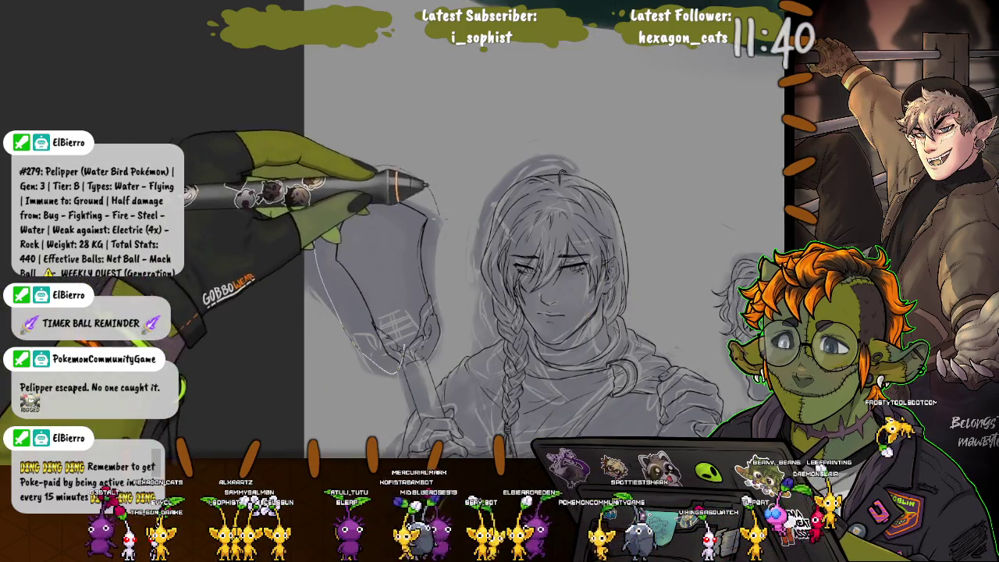
left_click_drag(425, 179, 406, 367)
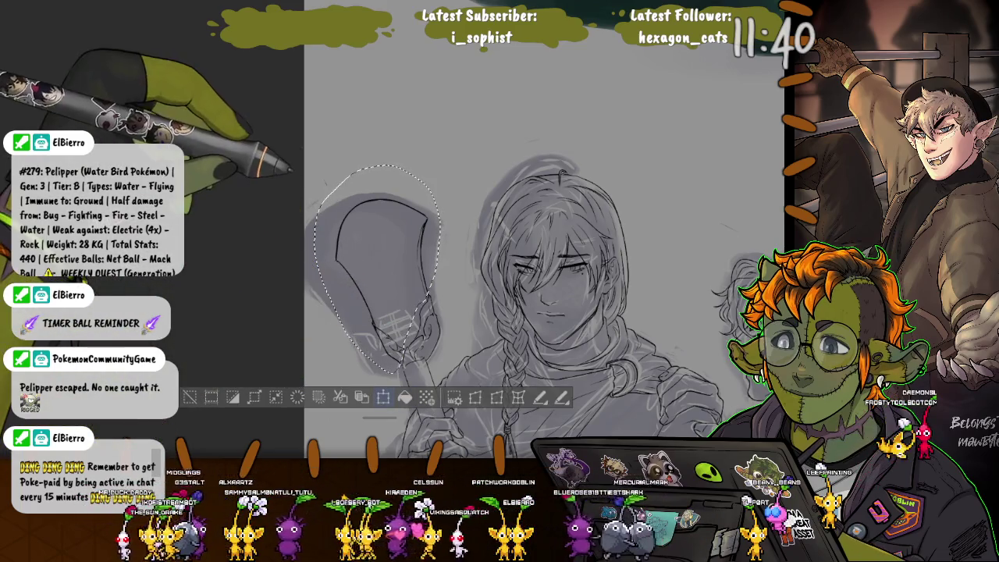
Enlarge the blade, shift it left, tilt it counter-clockwise, then apply and deselect.
left_click(383, 397)
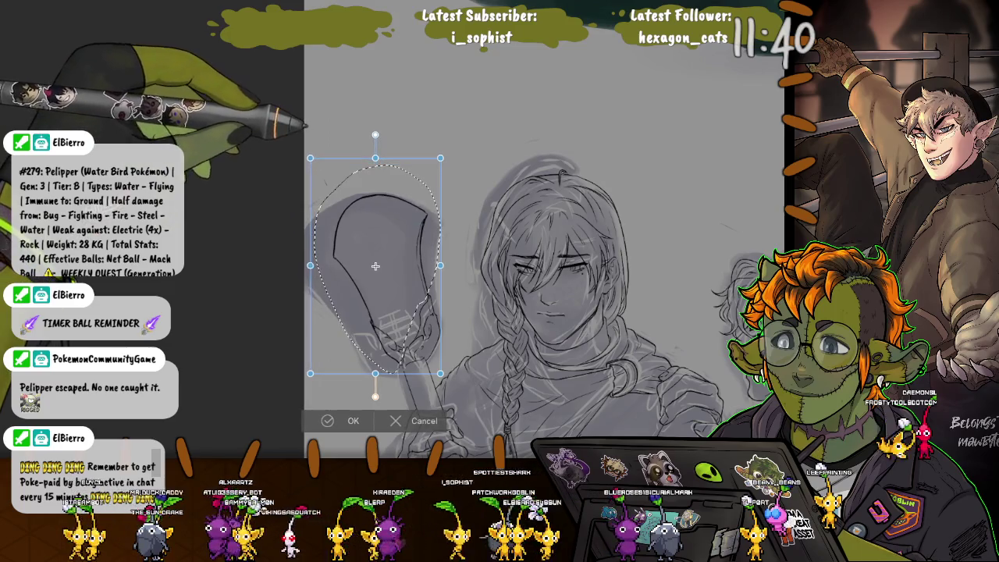
left_click_drag(310, 373, 304, 377)
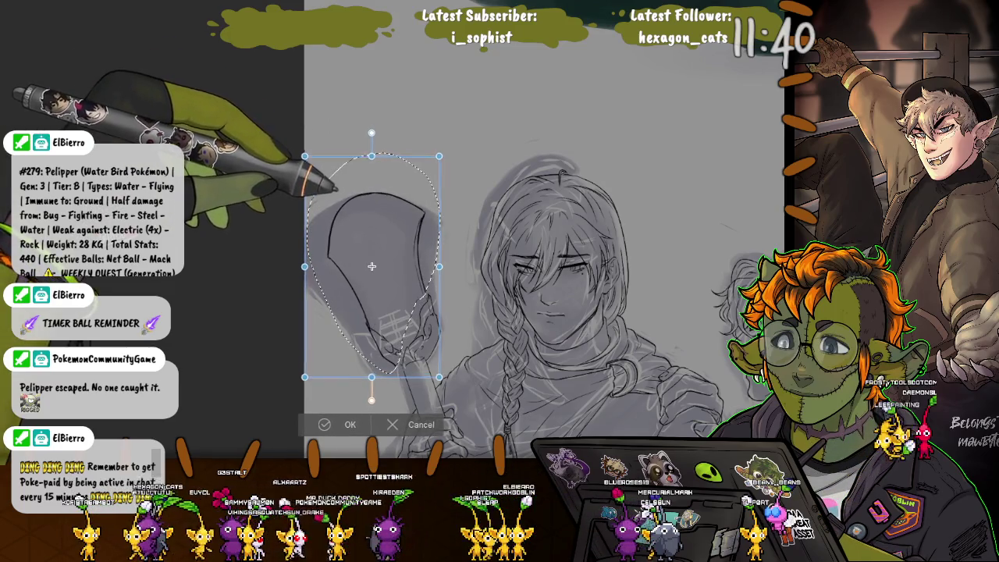
left_click_drag(451, 386, 456, 381)
left_click_drag(373, 266, 372, 271)
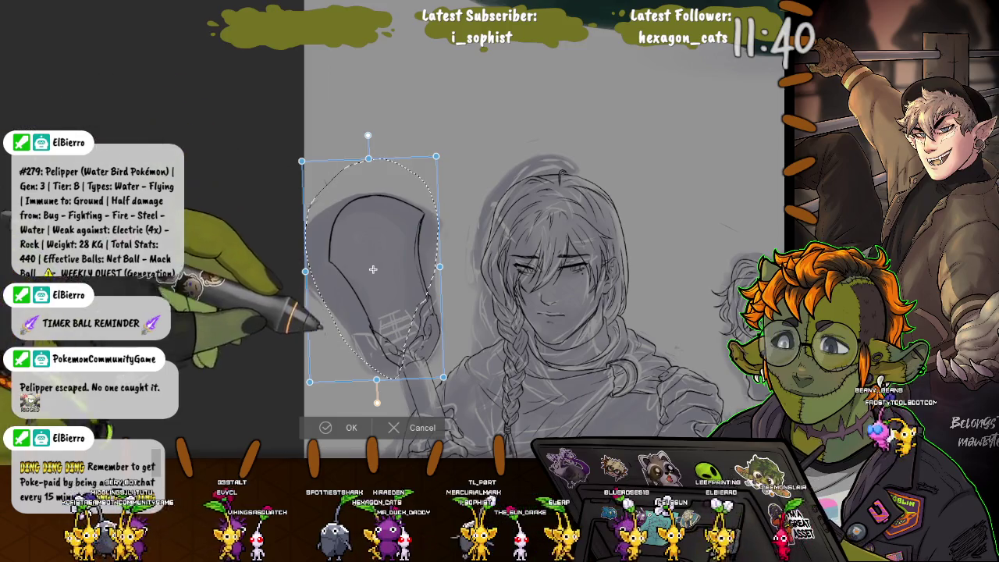
key("Return")
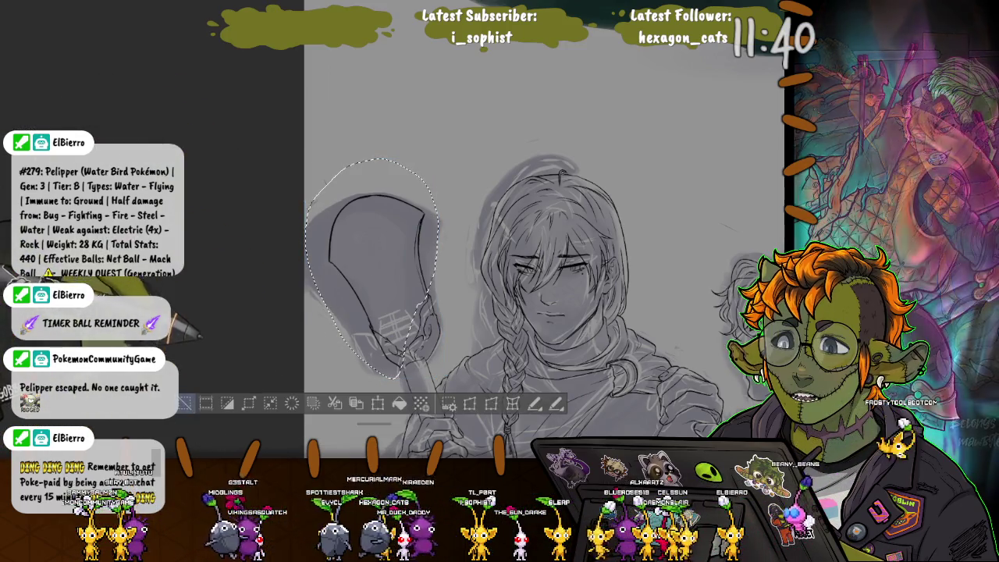
key("ctrl+d")
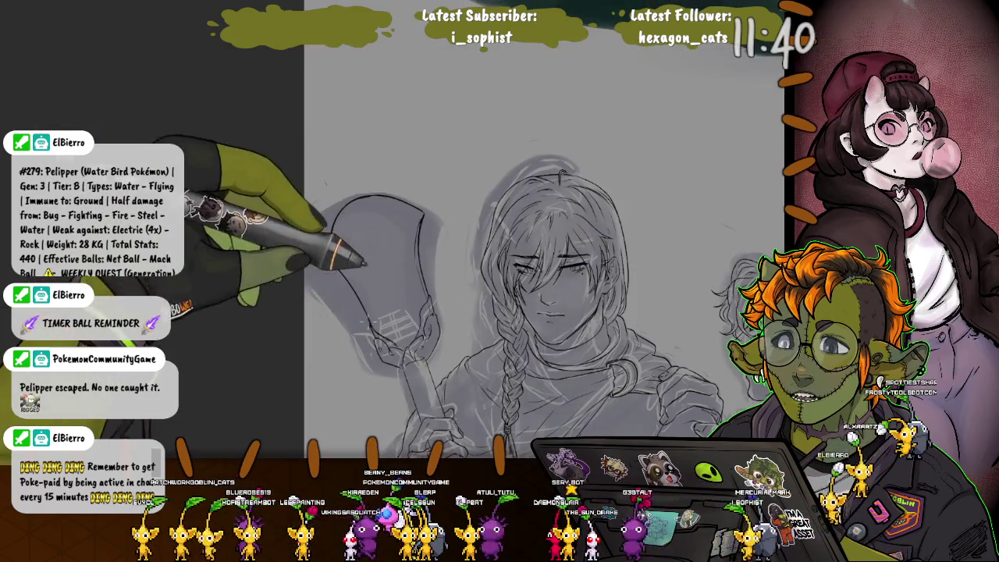
Lasso a closed freehand selection around the enlarged shovel blade.
left_click_drag(391, 263, 312, 234)
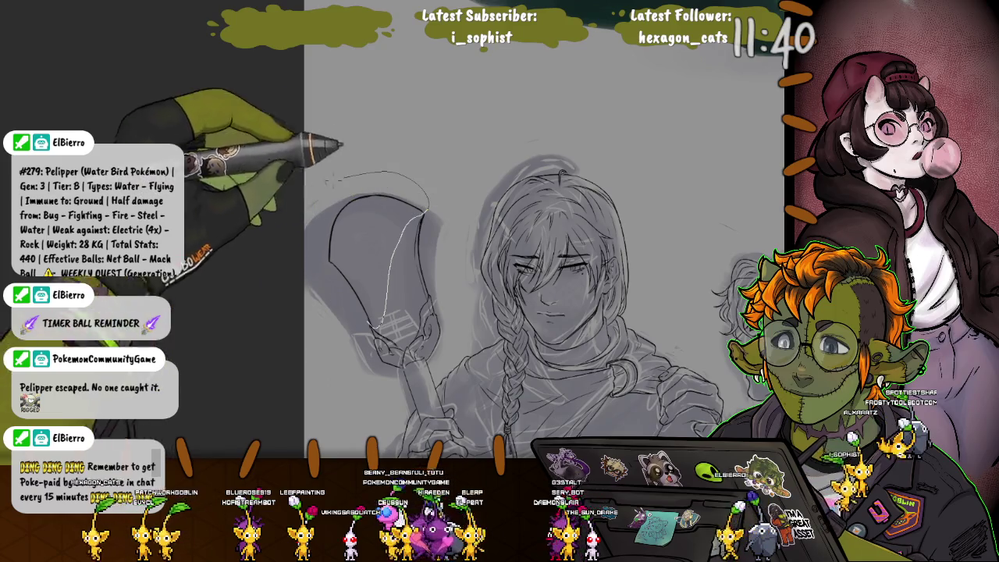
left_click_drag(328, 304, 375, 328)
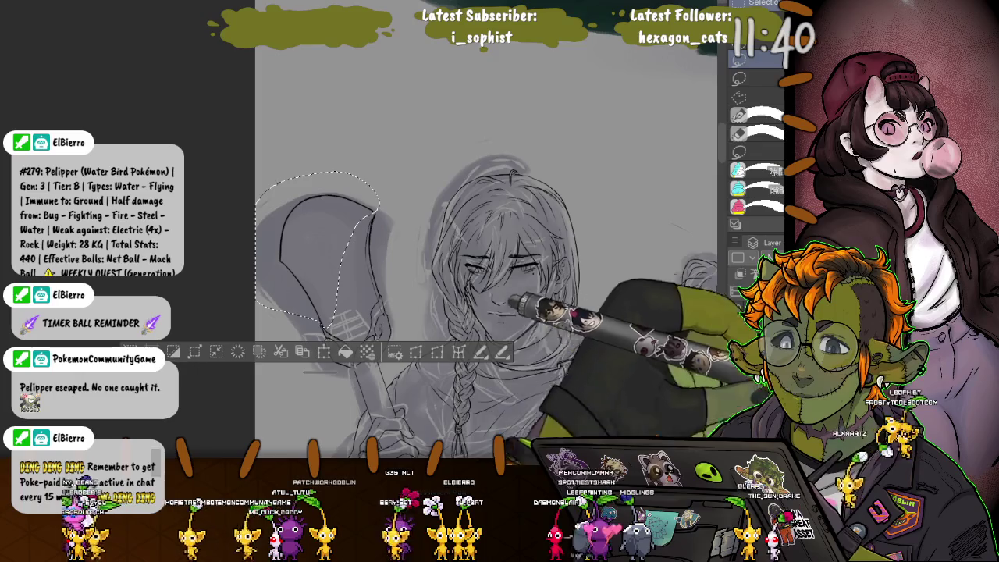
Stretch the blade's top-right corner slightly upward, then lasso the blade again for transforming.
key("ctrl+t")
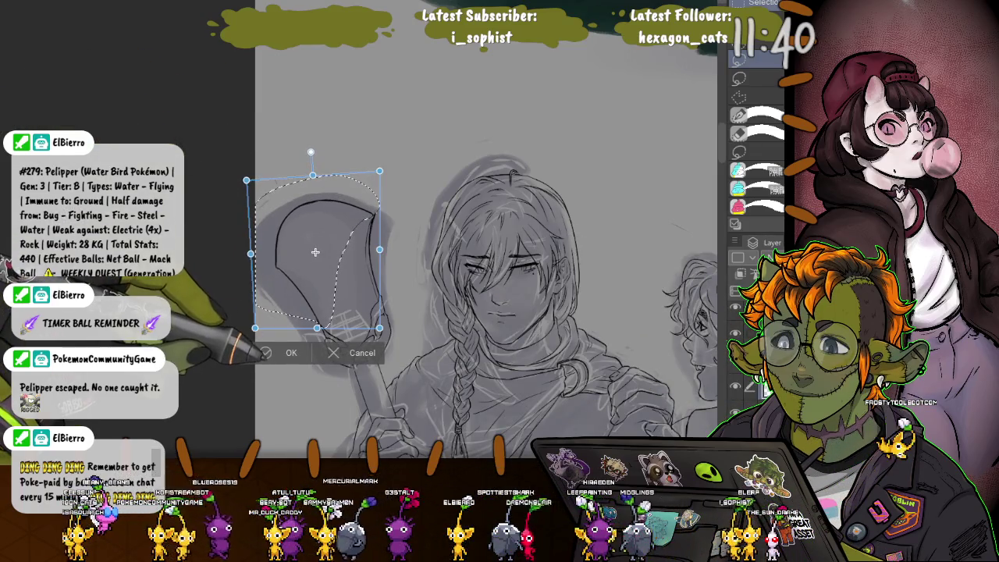
left_click_drag(380, 171, 380, 166)
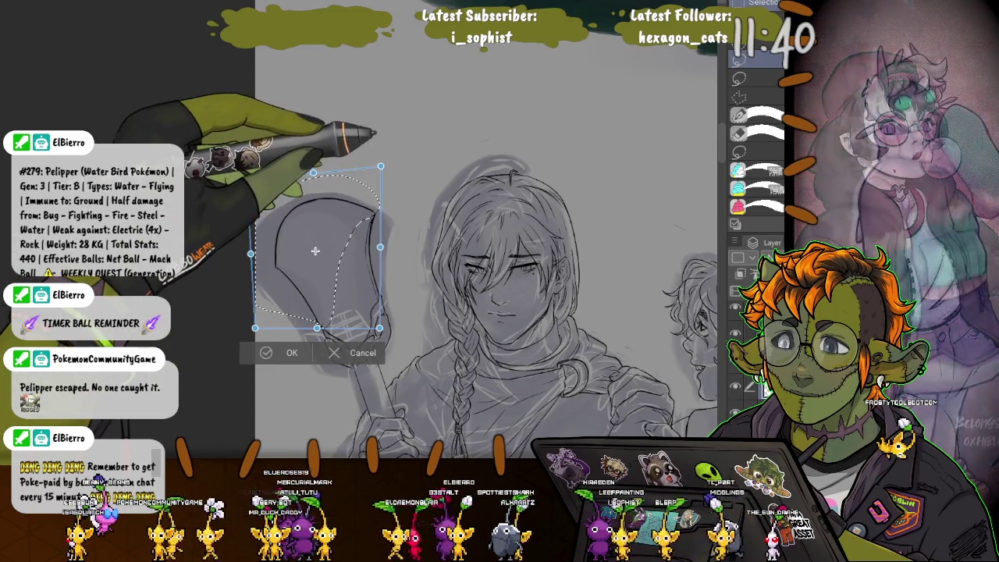
key("Return")
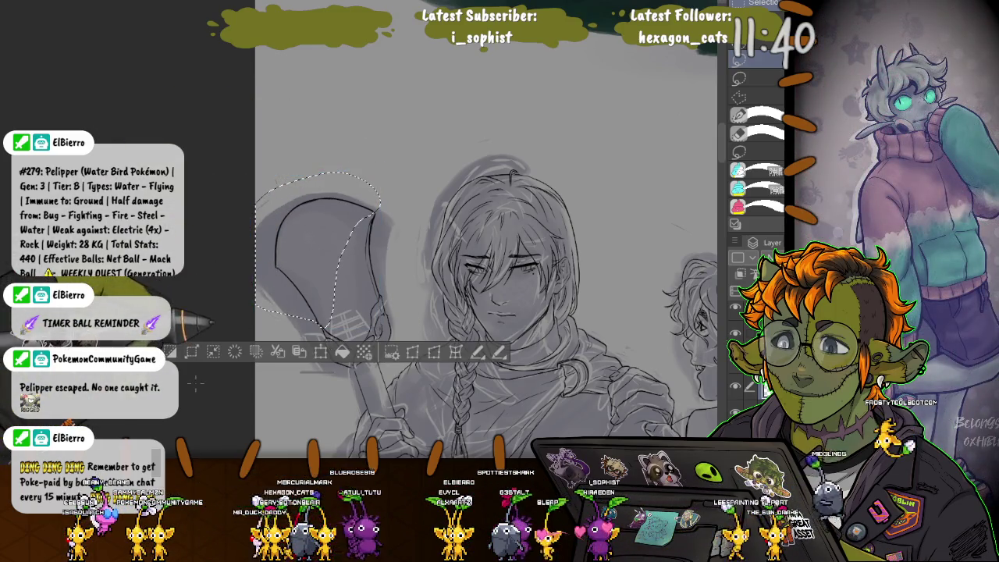
key("ctrl+d")
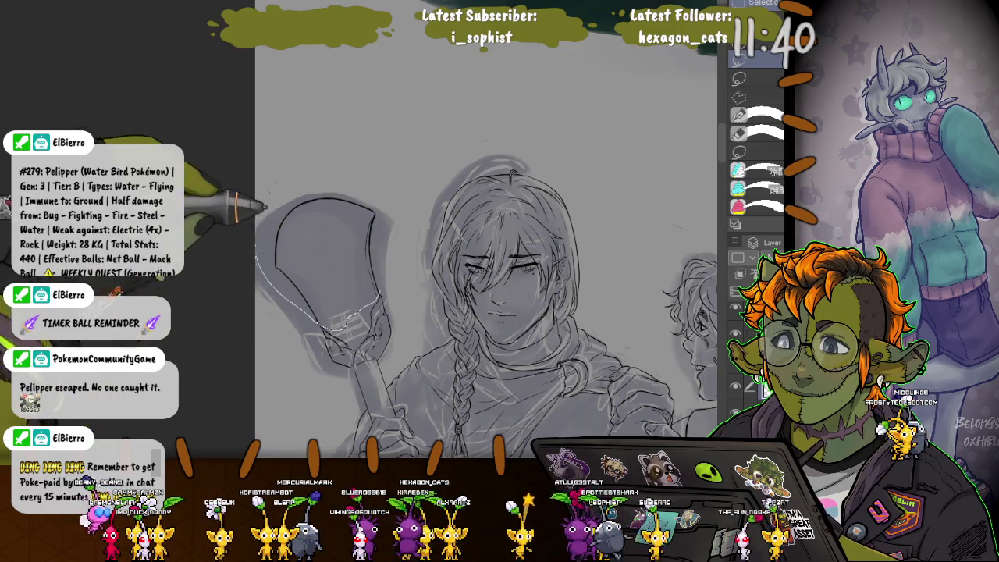
left_click_drag(312, 157, 285, 147)
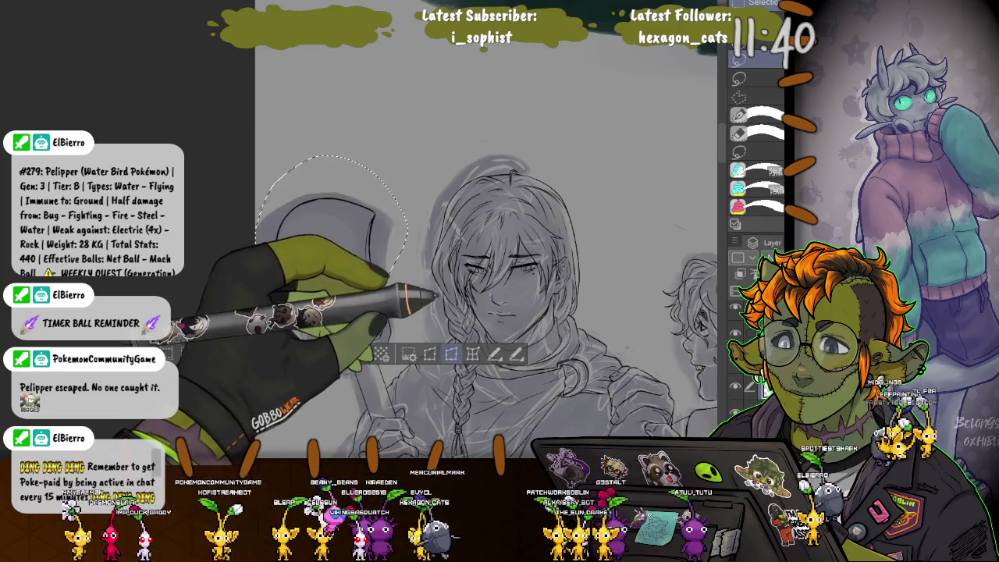
left_click(430, 354)
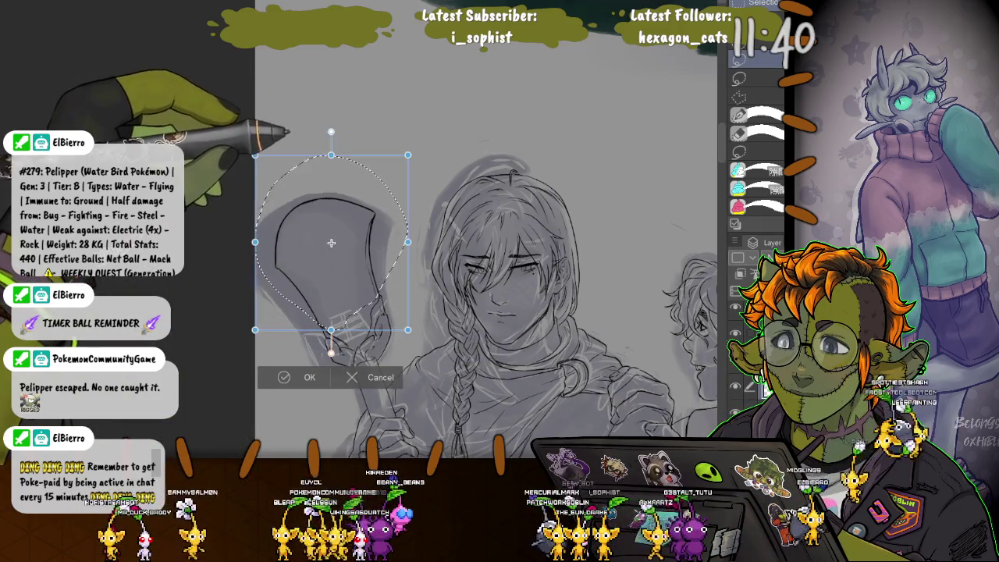
Skew the blade so its top leans right, and apply the transform.
left_click_drag(331, 241, 338, 242)
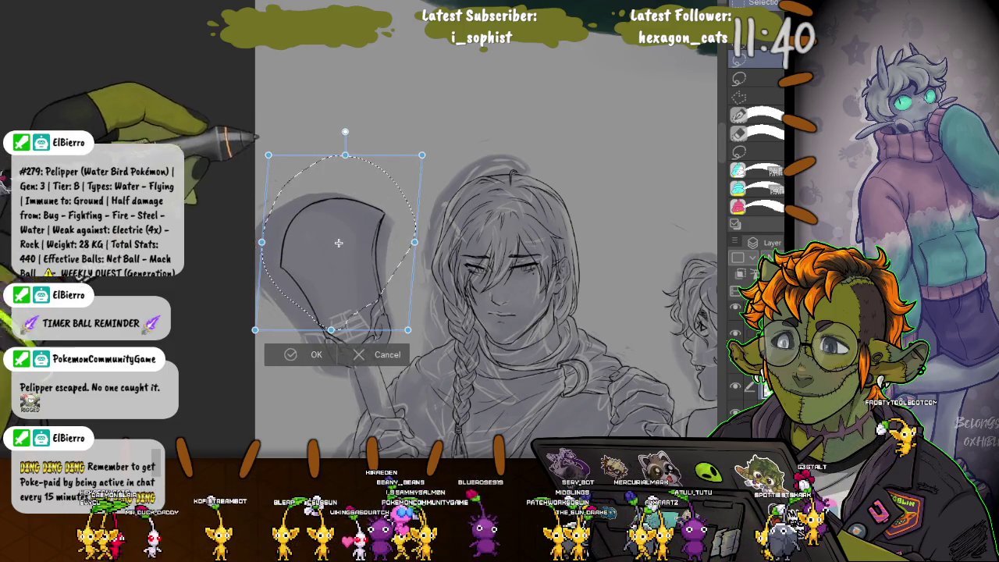
key("Return")
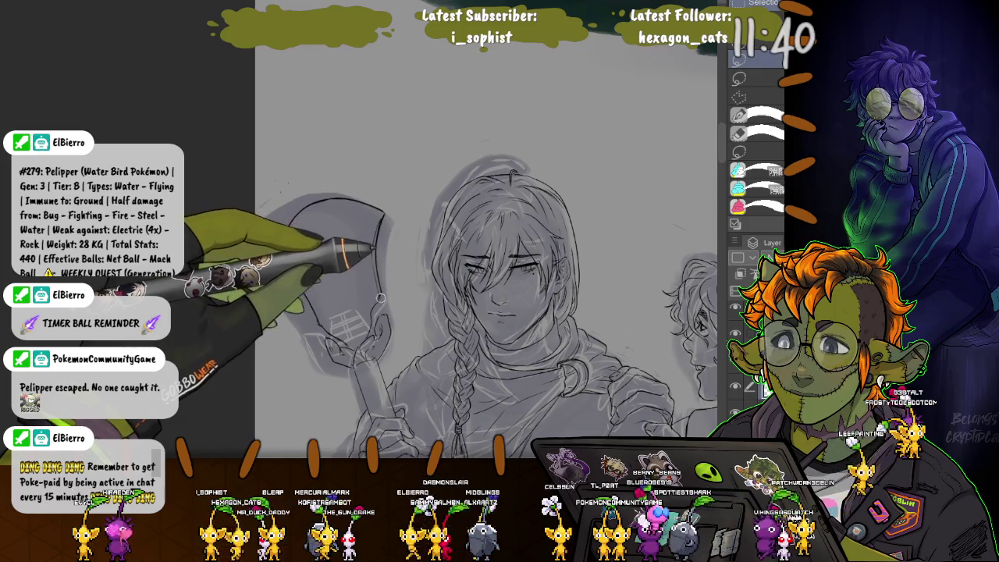
Select the Pen tool to draw with pen brushes.
left_click(750, 54)
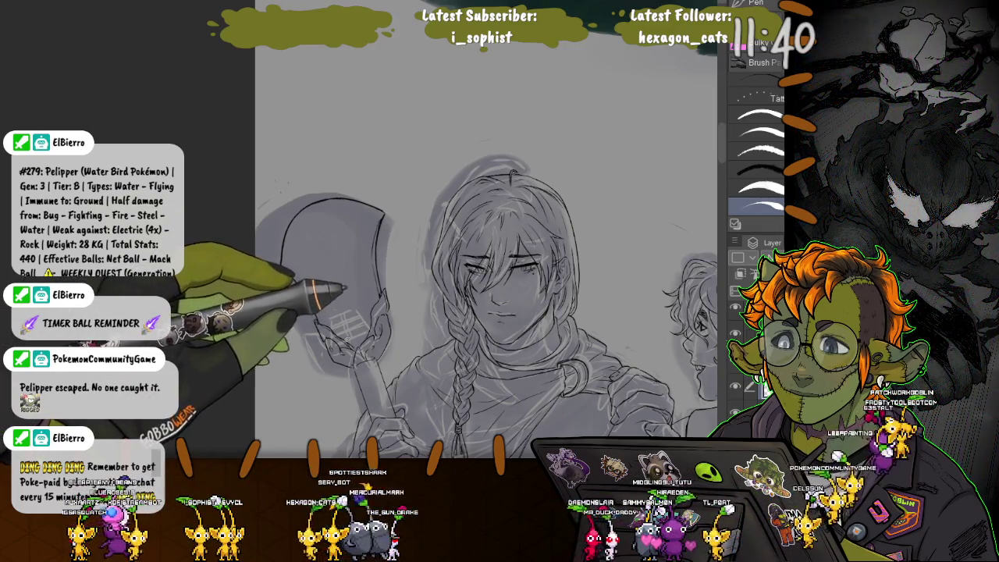
scroll(344, 319, "up", 2)
Ink the man's hands gripping the shovel and the diamond-lattice crosshatched wraps on his forearms.
scroll(347, 317, "up", 2)
scroll(358, 315, "up", 2)
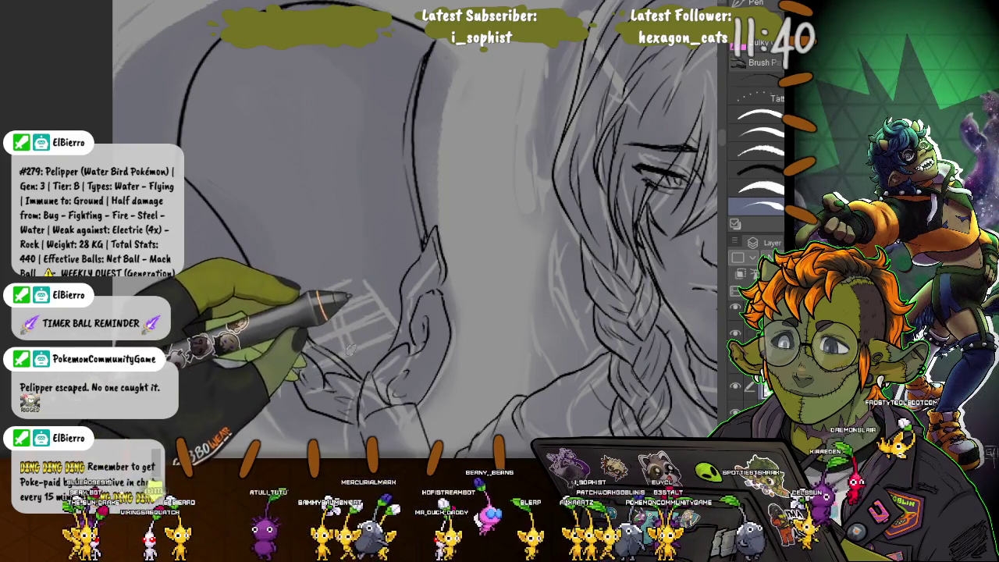
left_click_drag(437, 308, 371, 343)
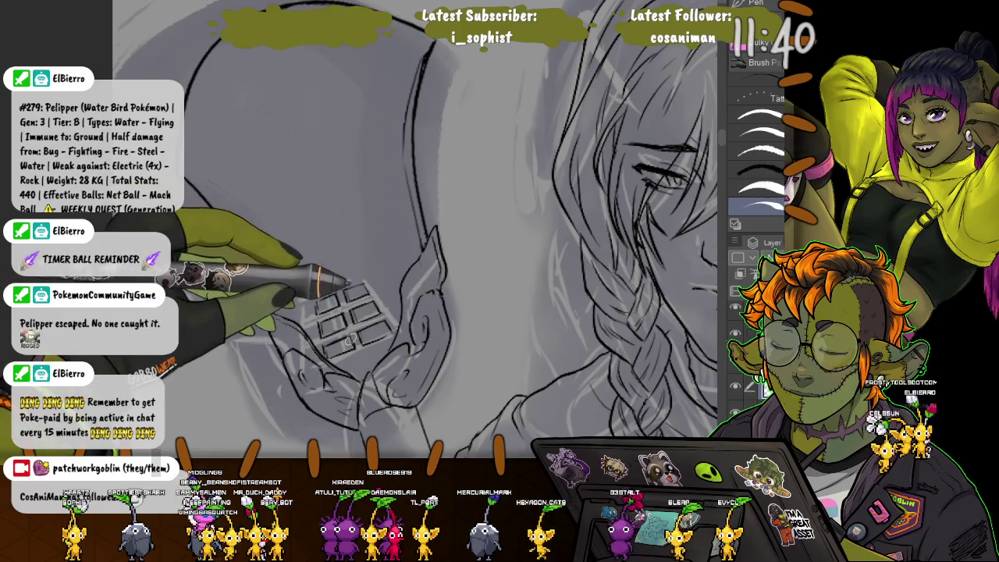
key("ctrl+minus")
key("ctrl+minus")
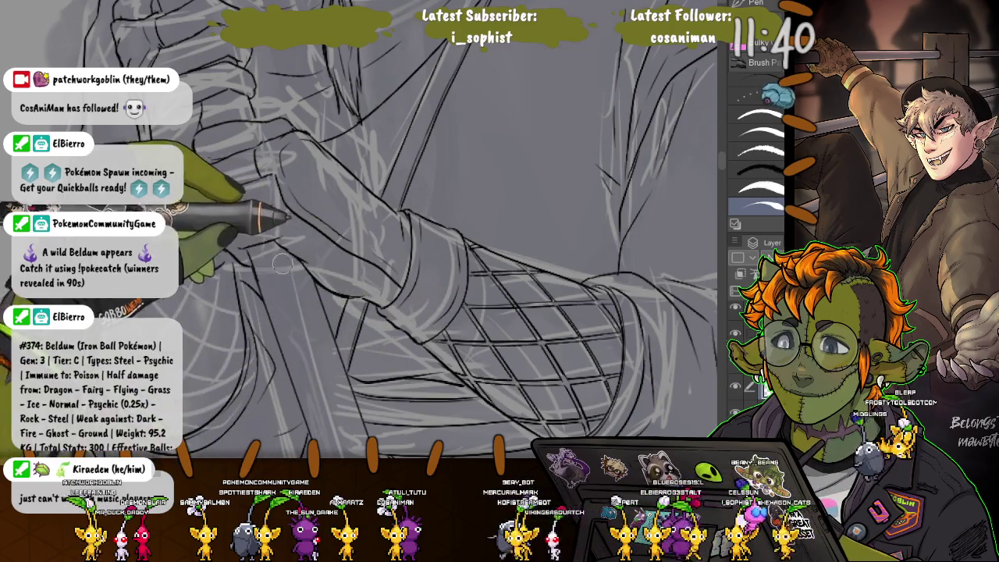
scroll(536, 412, "down", 1)
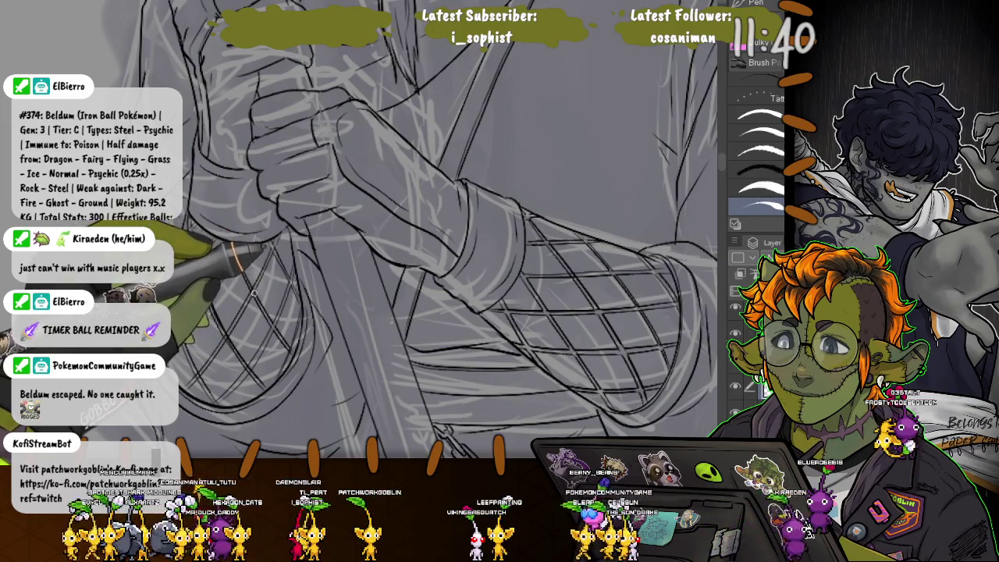
left_click_drag(226, 337, 239, 351)
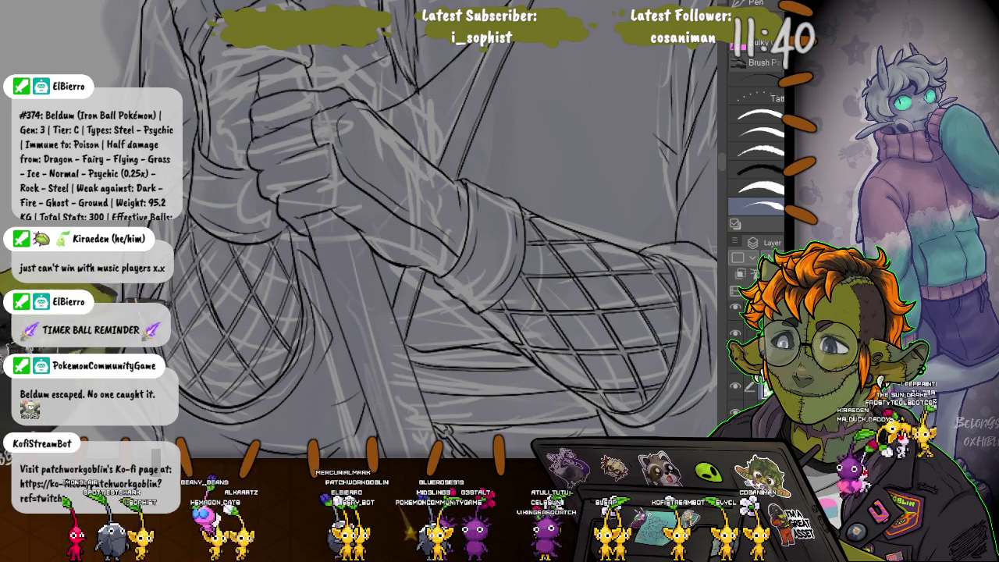
left_click_drag(468, 195, 437, 227)
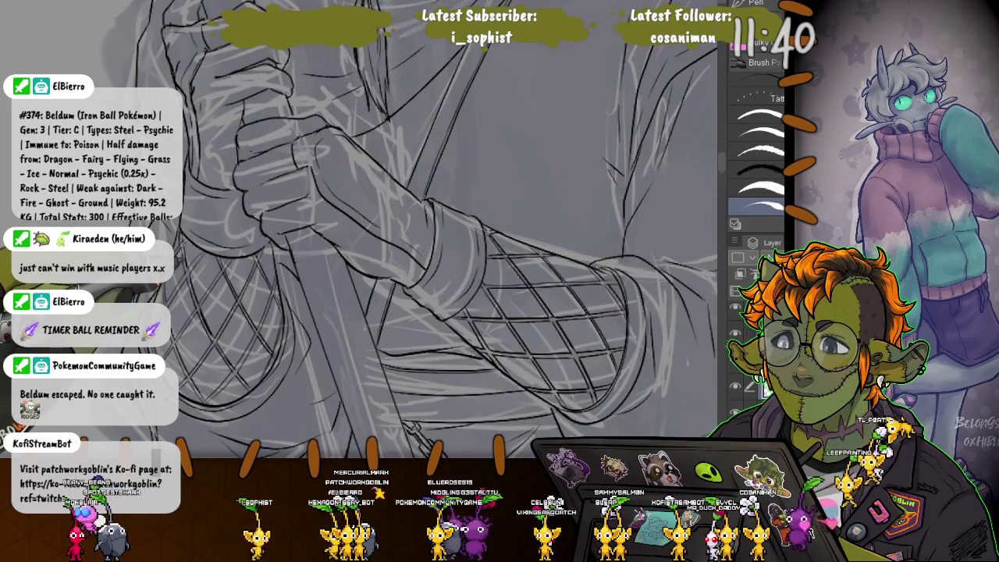
scroll(410, 226, "down", 2)
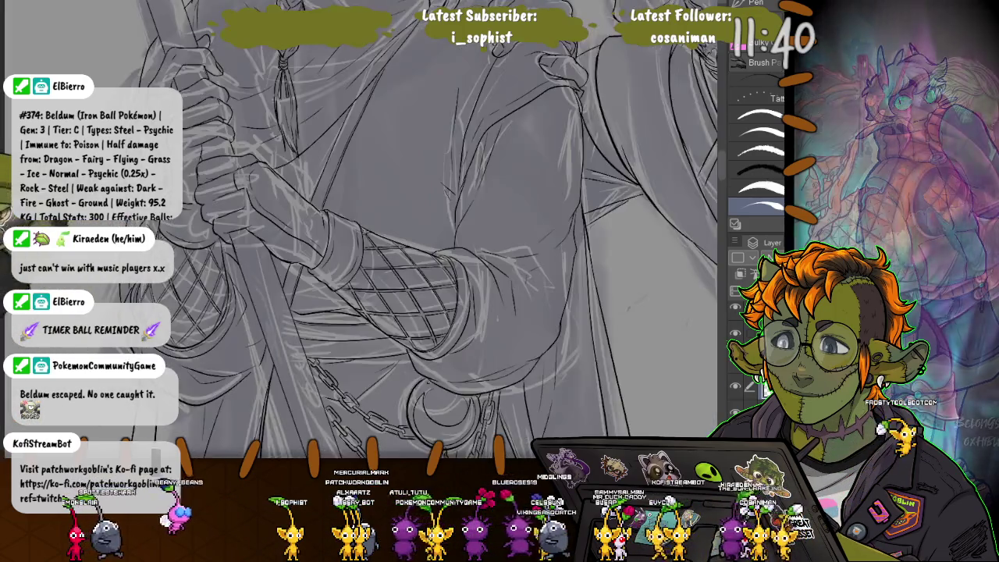
Zoom out to show both heads and try a lasso selection near the man's head, then deselect.
scroll(409, 226, "down", 2)
scroll(410, 227, "down", 2)
scroll(409, 226, "down", 2)
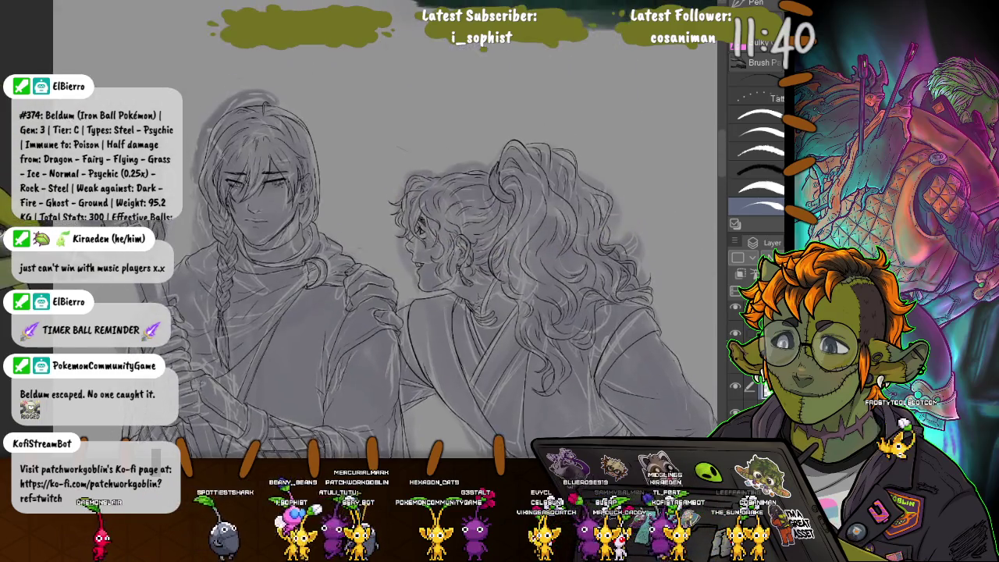
left_click_drag(437, 195, 437, 281)
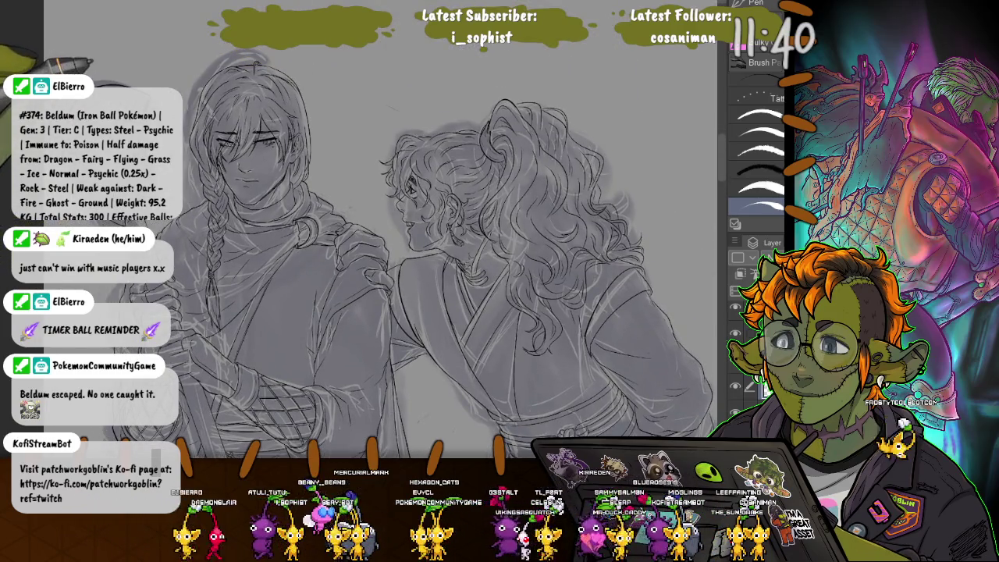
key("m")
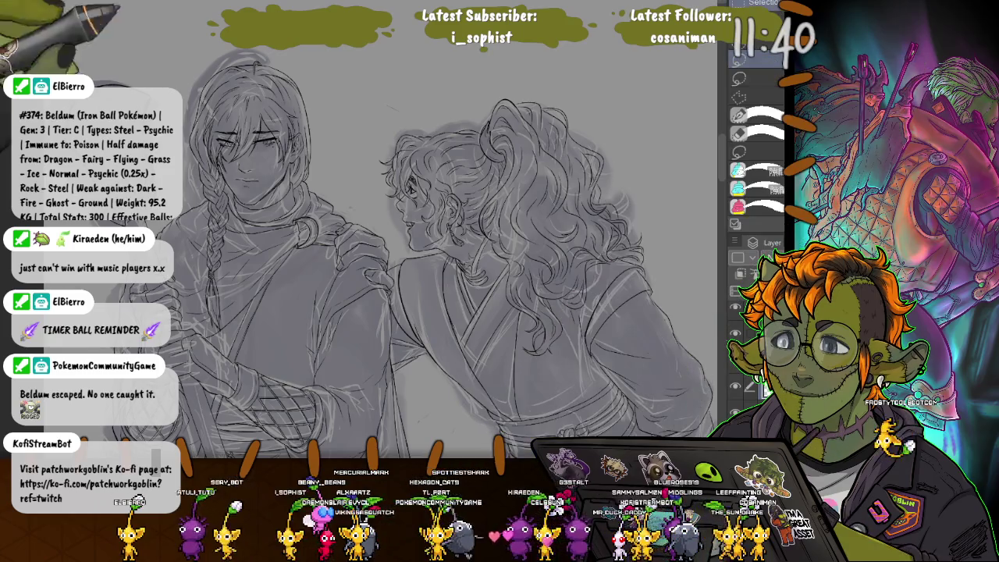
left_click_drag(46, 70, 82, 58)
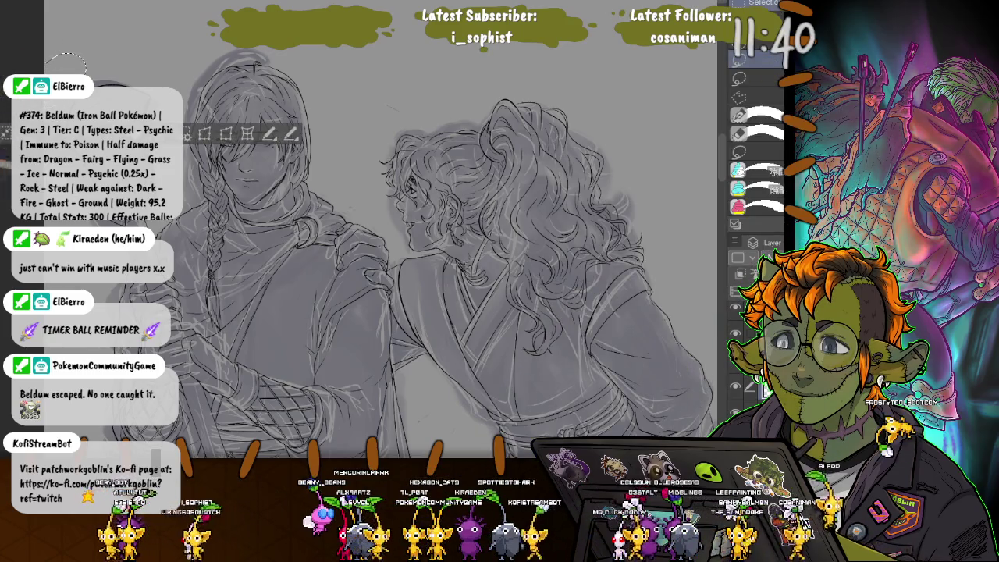
key("ctrl+d")
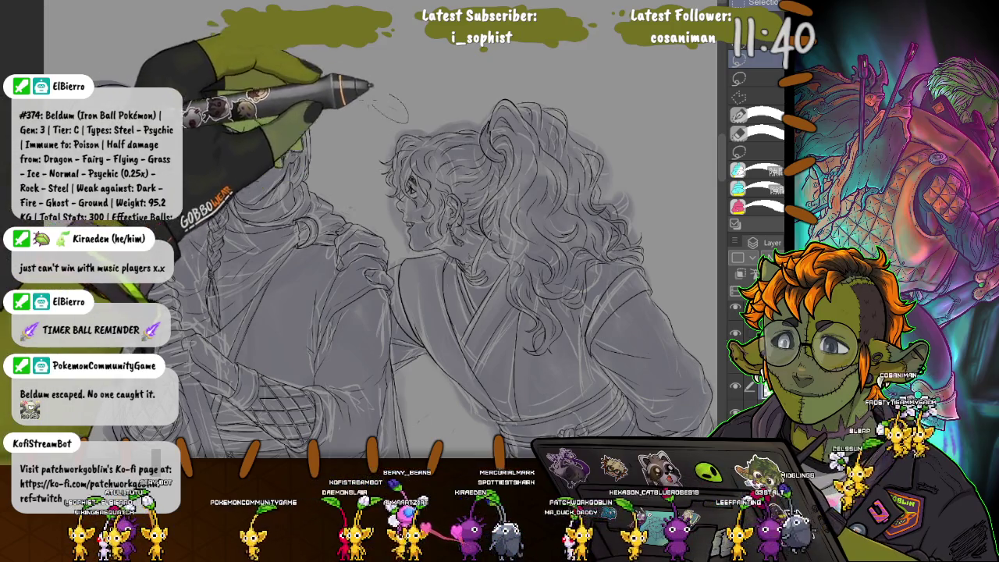
Try a small selection near the girl's head, clear it, and hide the rough sketch layer.
left_click_drag(371, 98, 376, 96)
key("ctrl+d")
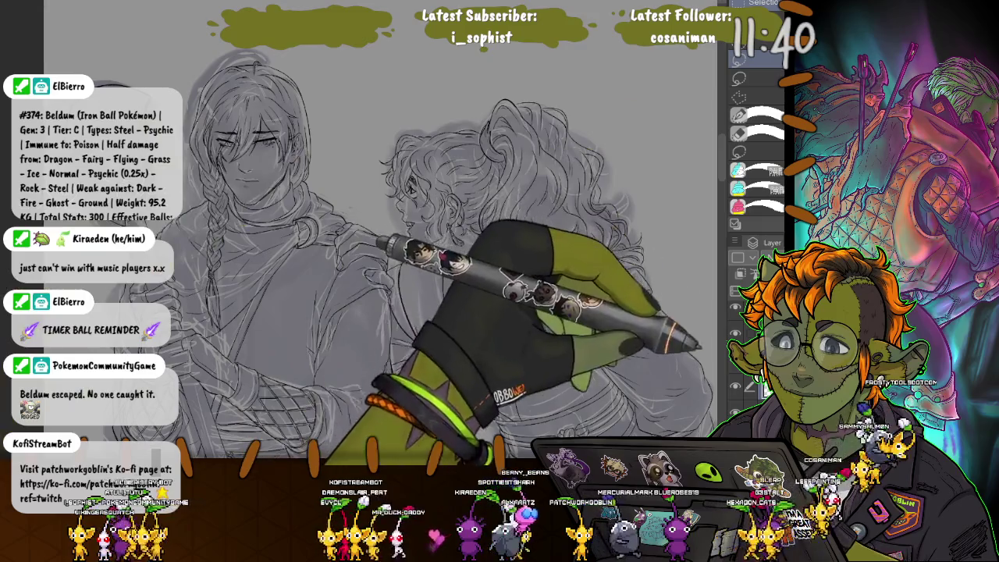
left_click(734, 341)
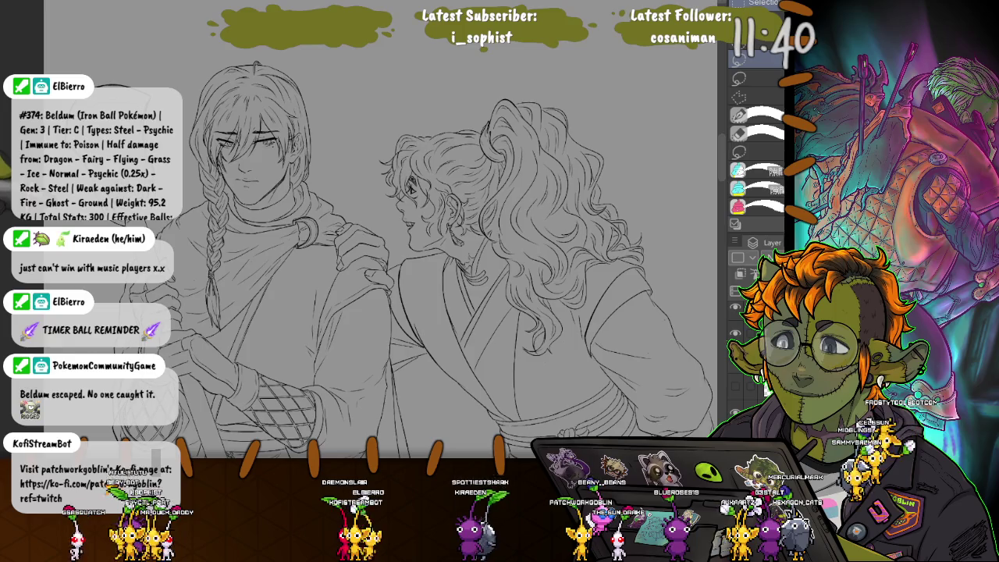
scroll(578, 367, "up", 2)
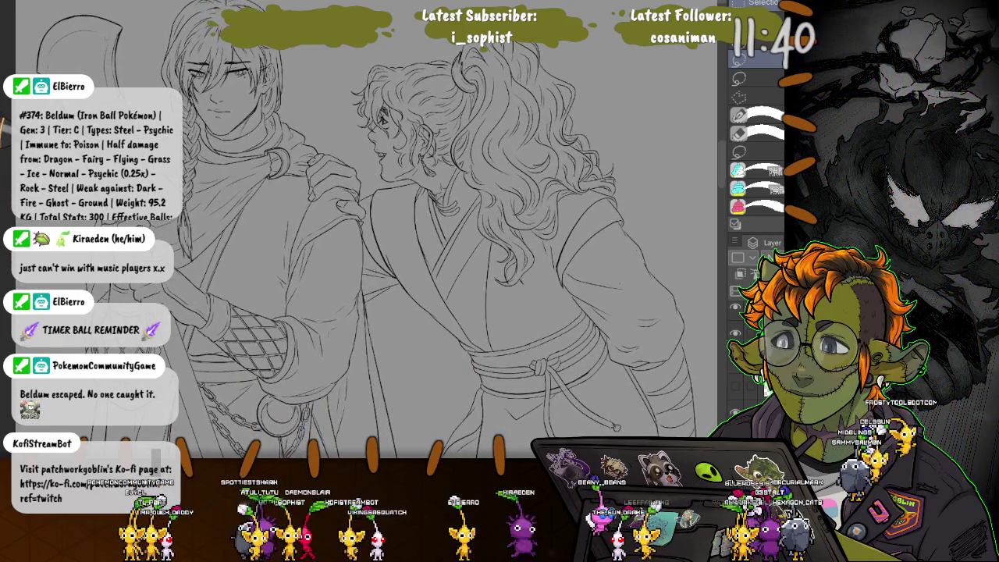
scroll(383, 242, "up", 1)
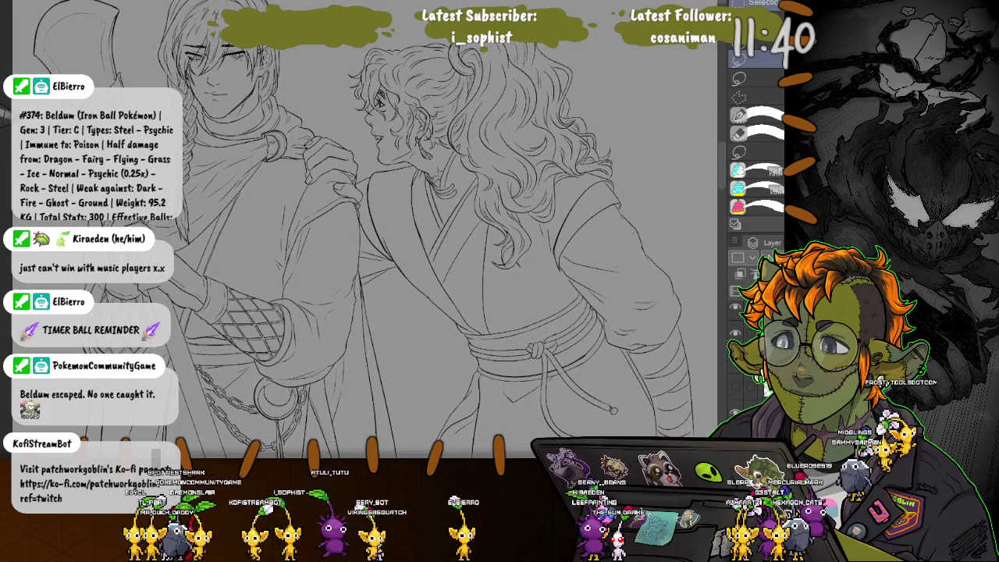
scroll(359, 234, "down", 1)
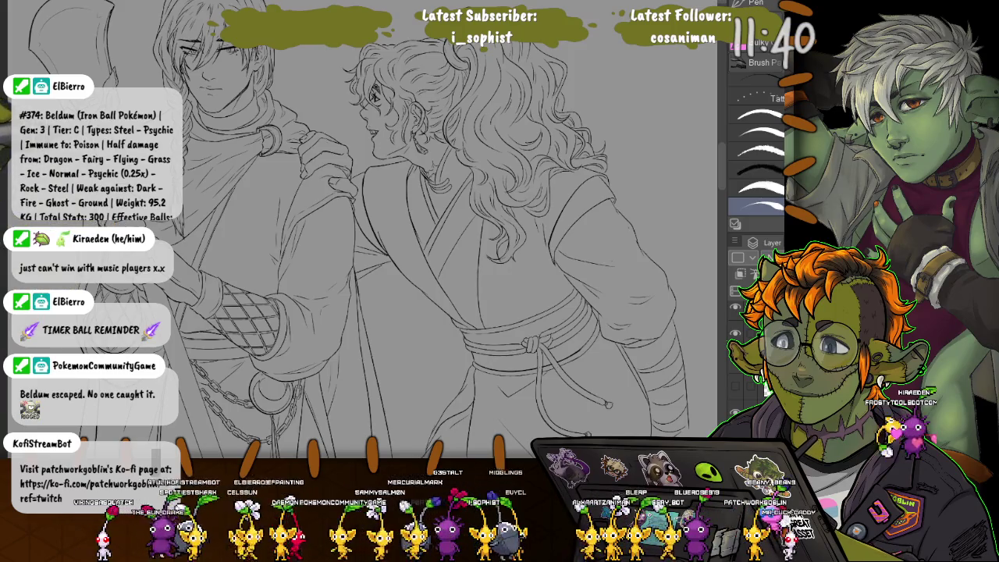
key("minus")
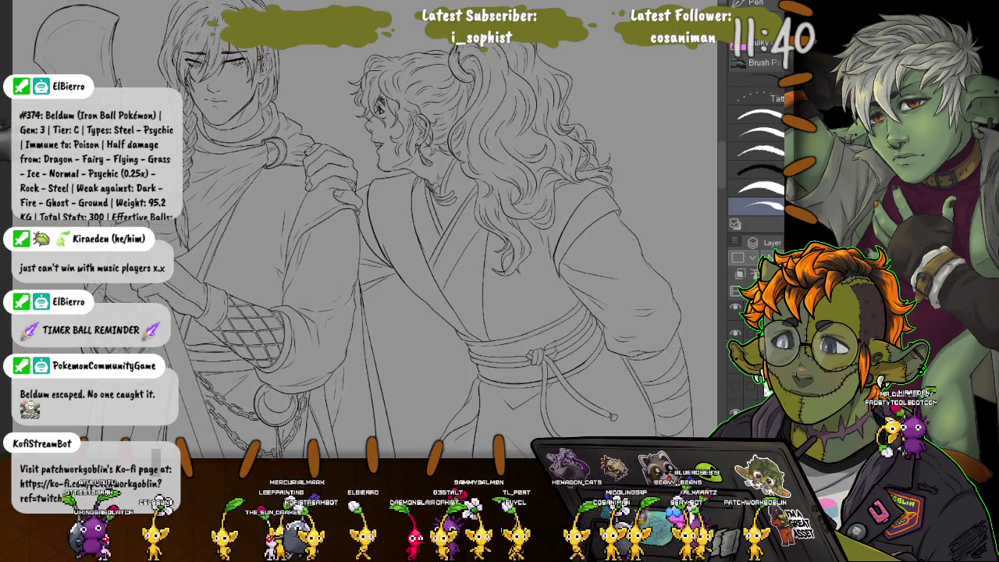
scroll(359, 234, "down", 2)
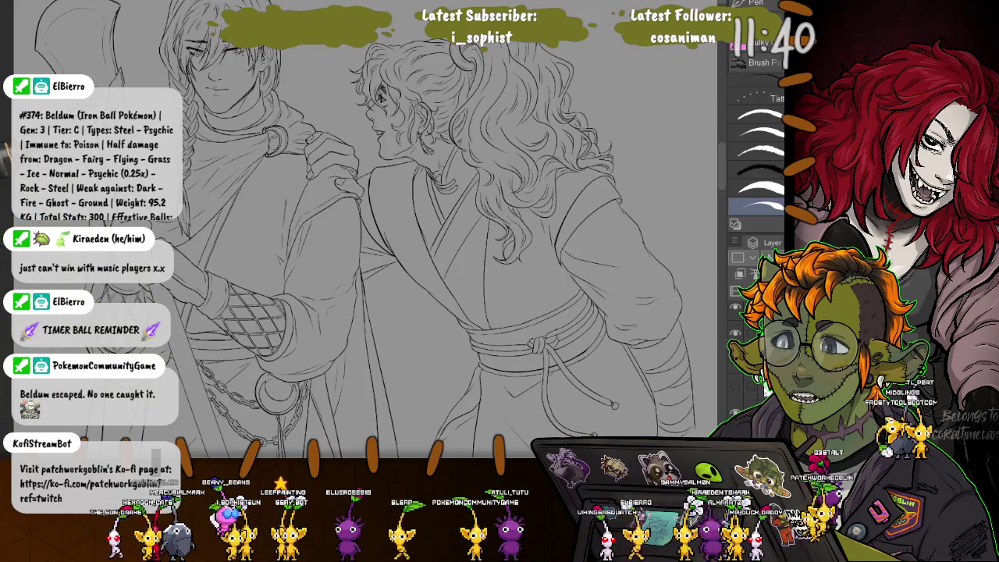
scroll(366, 234, "up", 5)
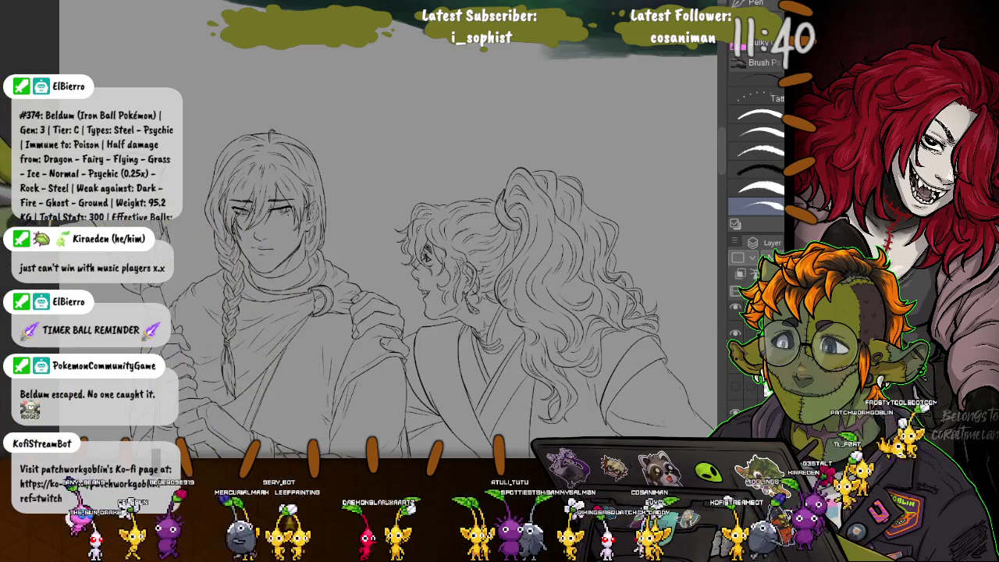
scroll(406, 274, "down", 5)
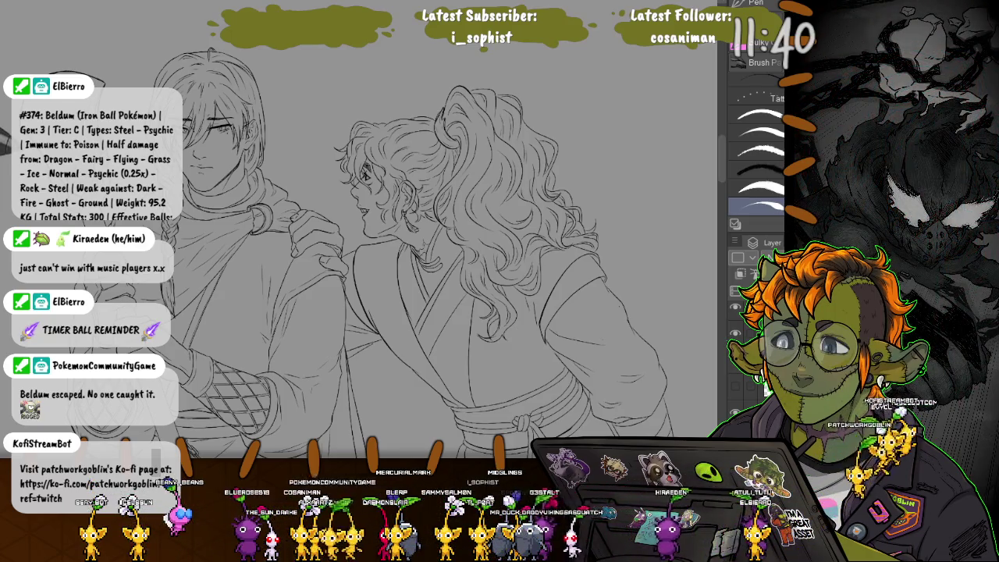
scroll(406, 234, "up", 2)
scroll(406, 234, "up", 2)
scroll(406, 234, "up", 2)
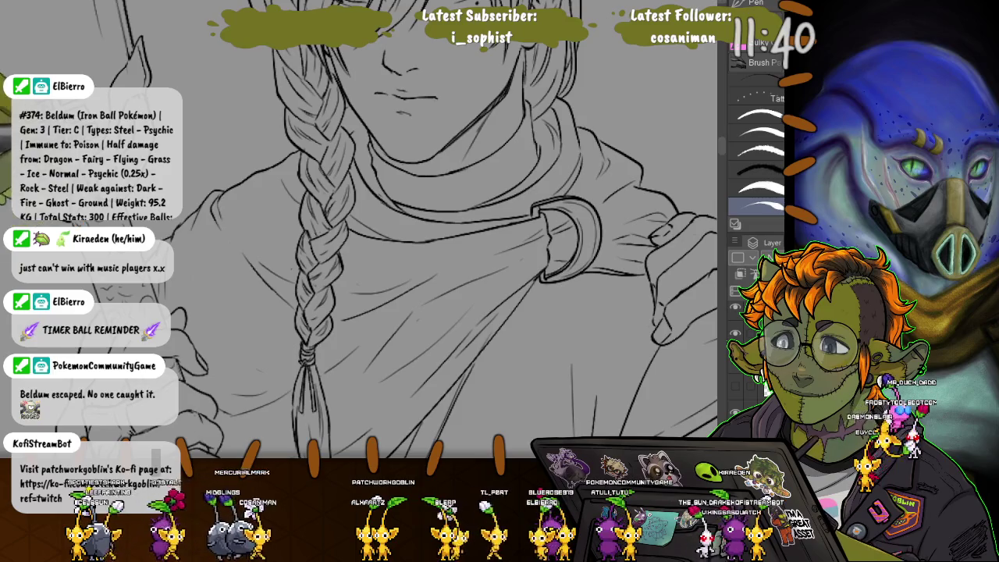
left_click_drag(290, 243, 243, 319)
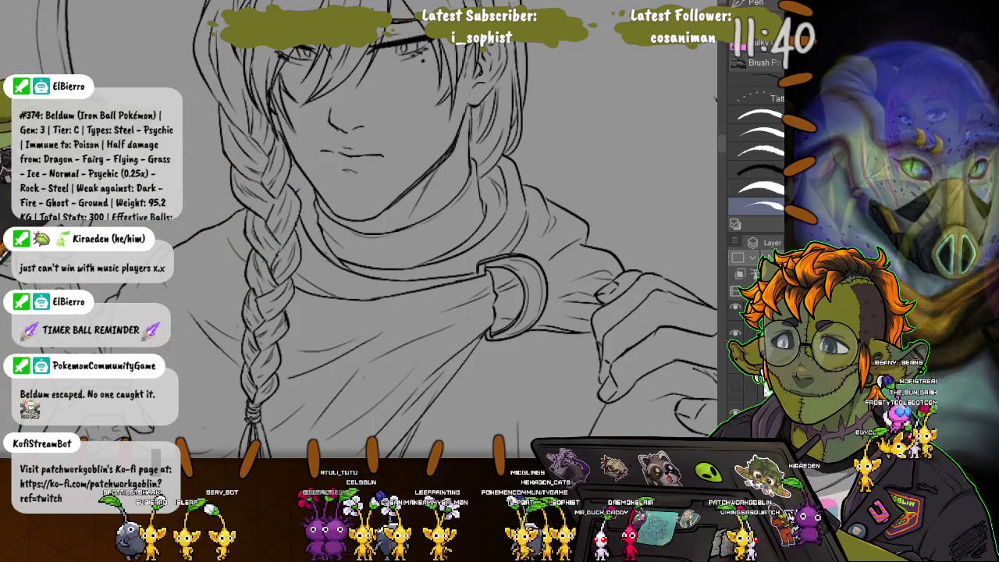
scroll(437, 226, "down", 2)
scroll(445, 234, "down", 1)
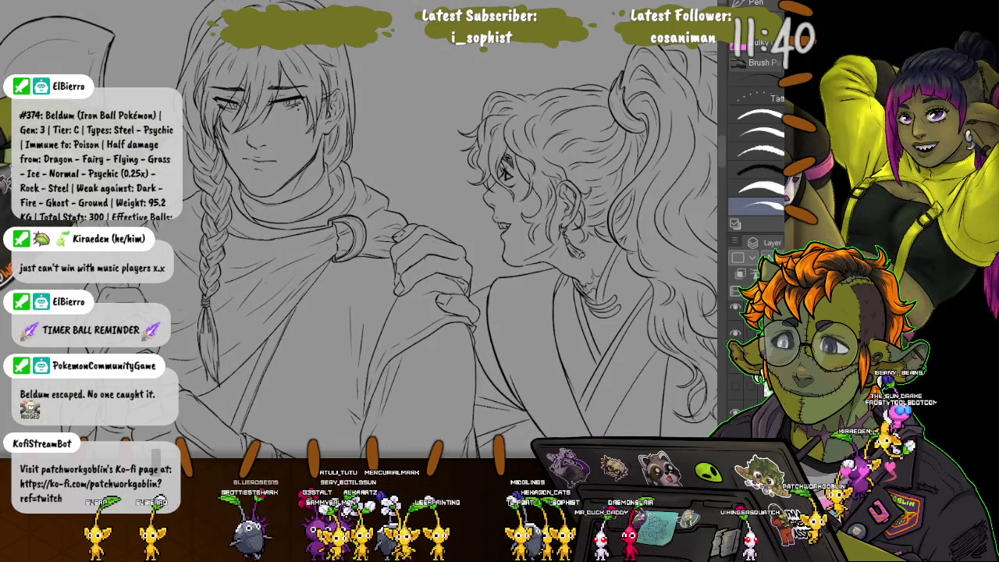
scroll(367, 125, "up", 1)
scroll(367, 125, "up", 2)
scroll(367, 125, "up", 1)
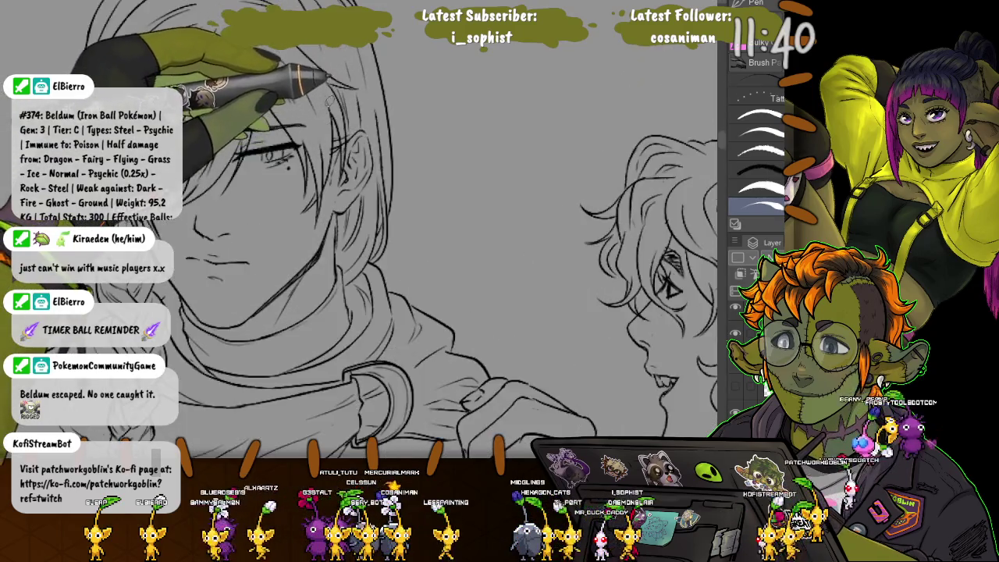
scroll(367, 125, "up", 1)
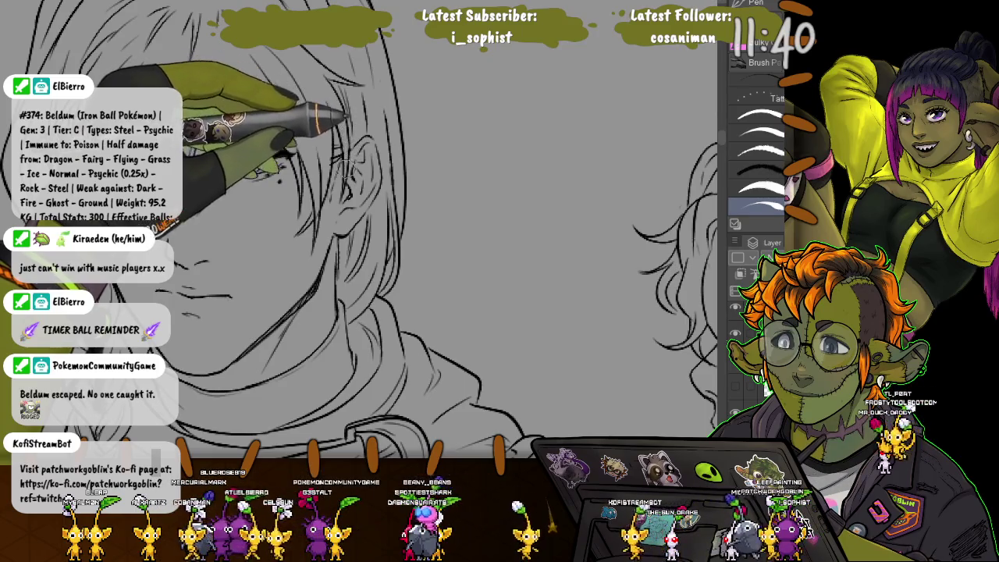
Lasso the man's ear and transform it to adjust its shape and position, then deselect.
key("m")
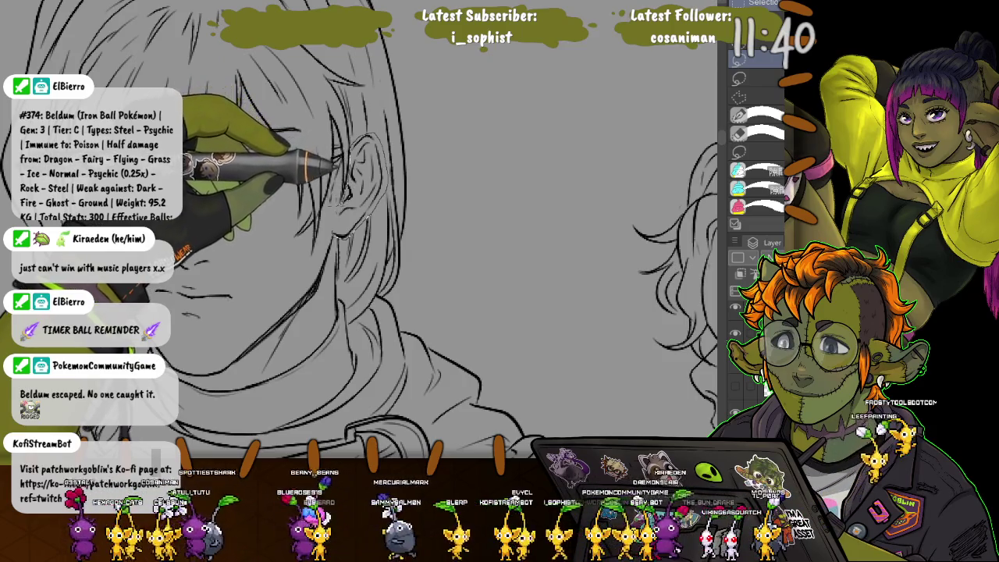
left_click_drag(369, 134, 334, 231)
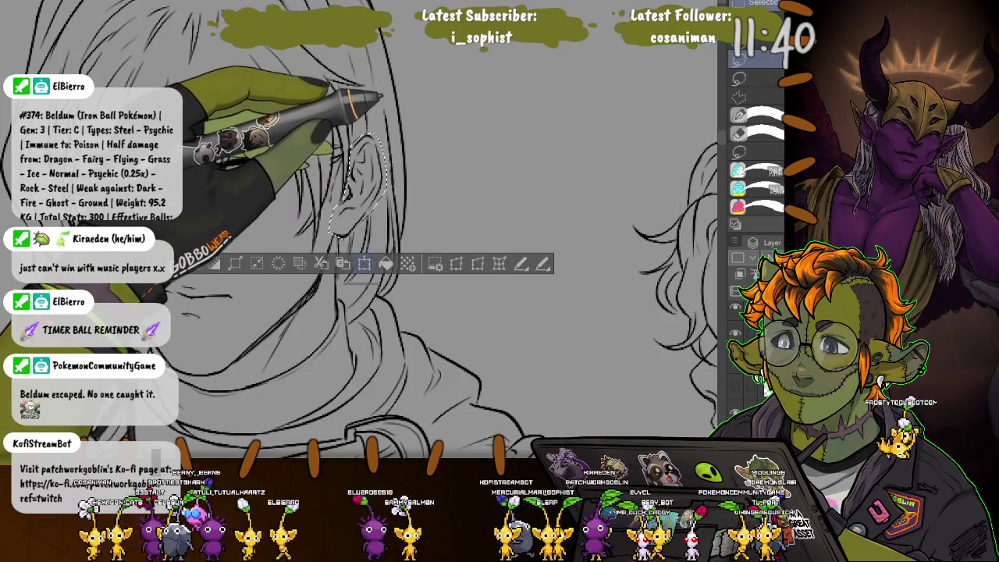
key("ctrl+t")
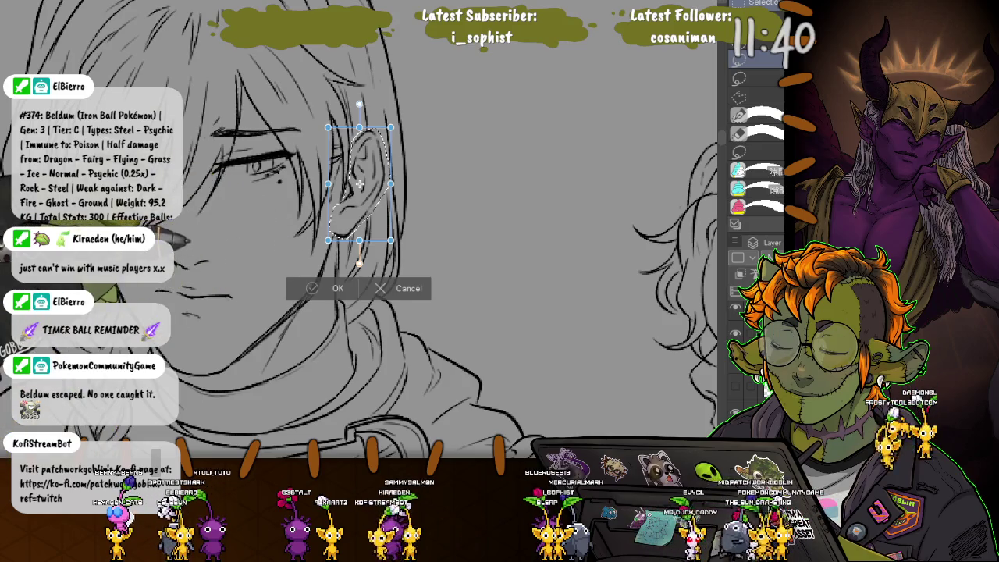
key("Return")
key("ctrl+d")
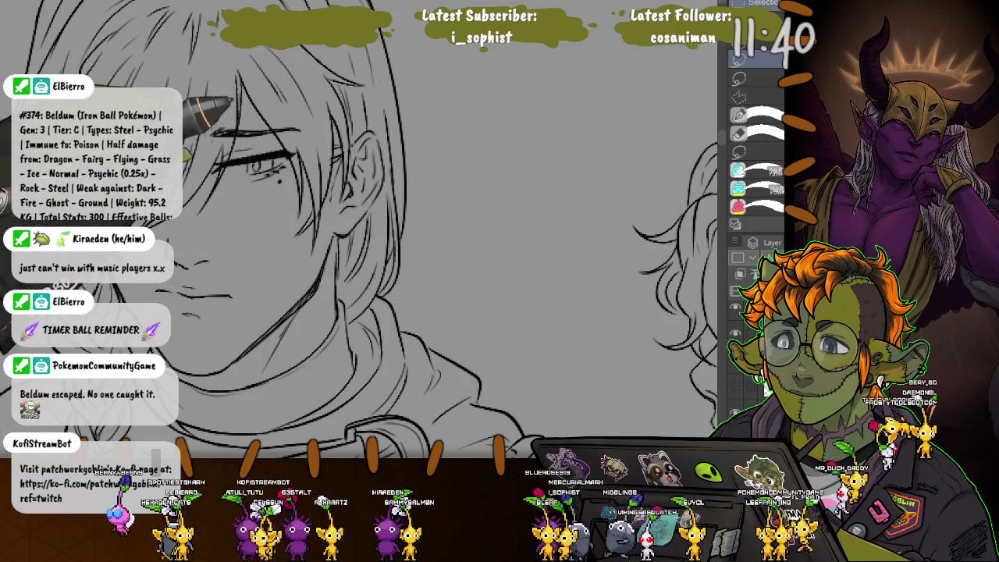
key("p")
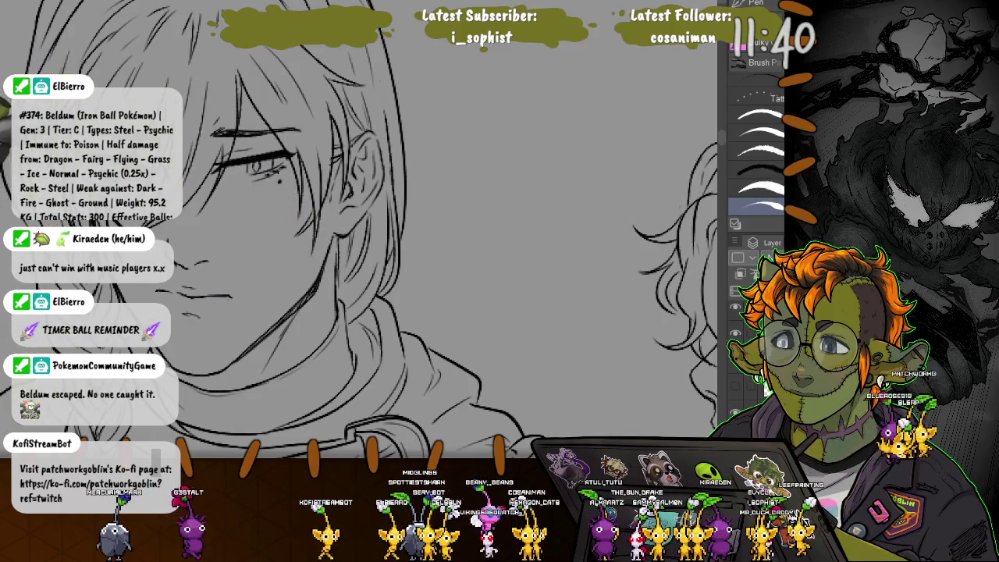
Zoom in on the man's face and lasso around his eyebrow.
key("ctrl+minus")
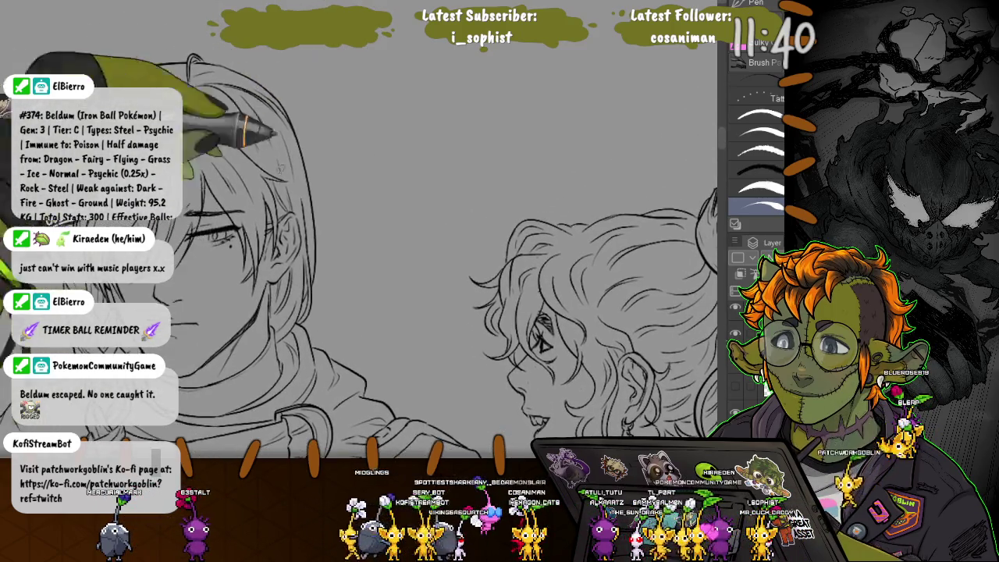
key("m")
scroll(202, 166, "up", 2)
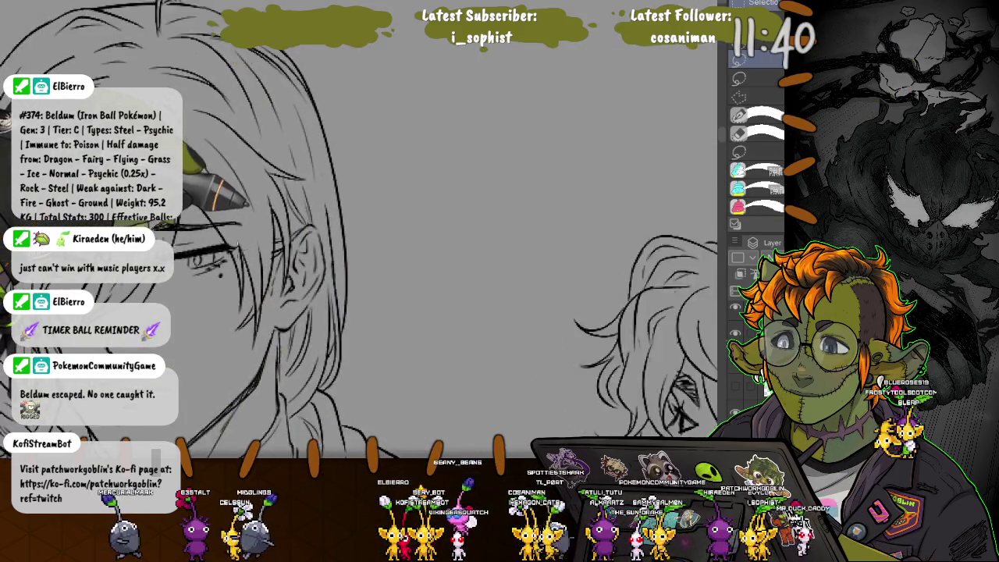
scroll(219, 183, "up", 1)
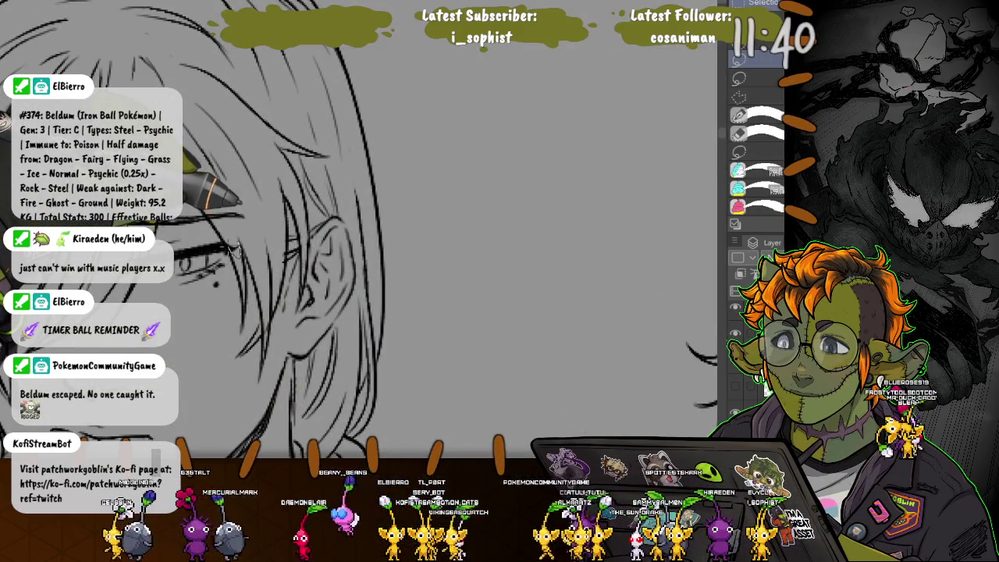
mouse_move(204, 209)
left_mouse_down()
mouse_move(250, 221)
mouse_move(204, 209)
left_mouse_up()
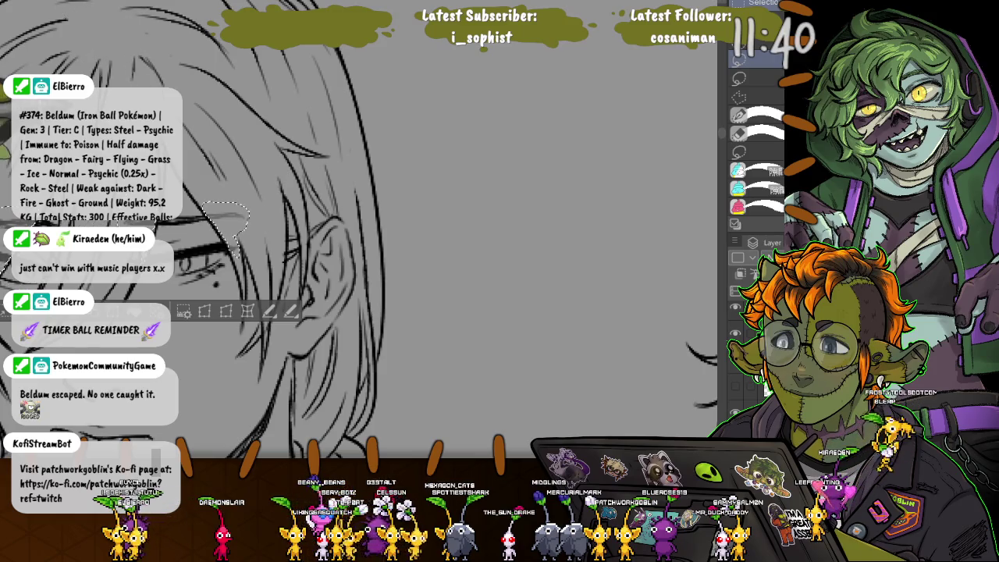
Commit the eyebrow reshape, clear the selection and return to the Pen for inking.
scroll(359, 234, "left", 3)
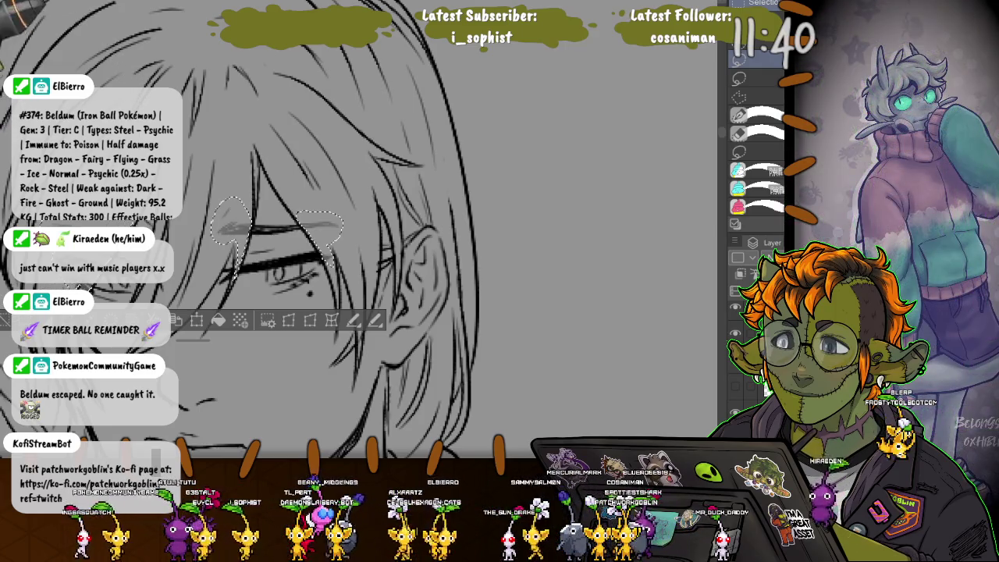
key("ctrl+d")
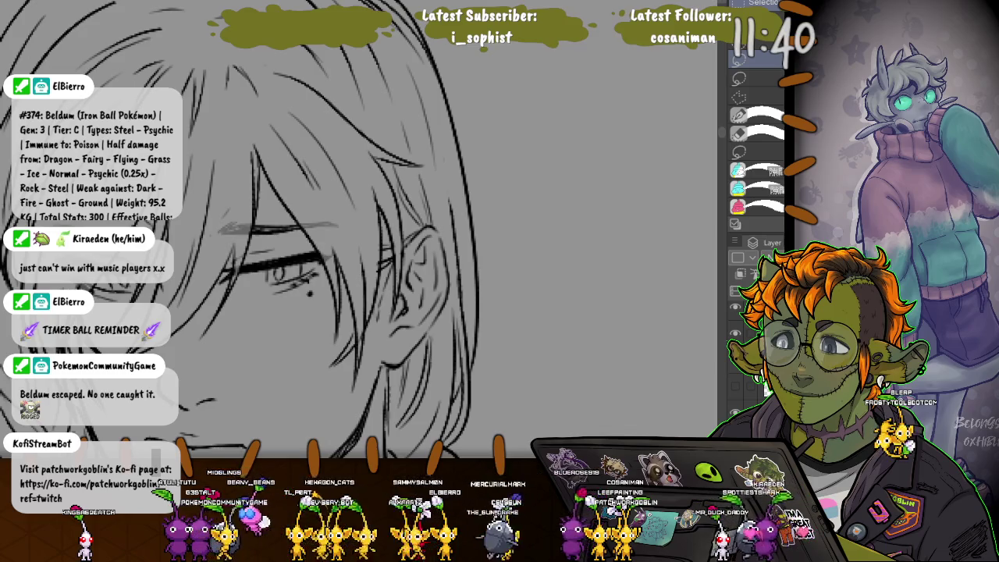
key("p")
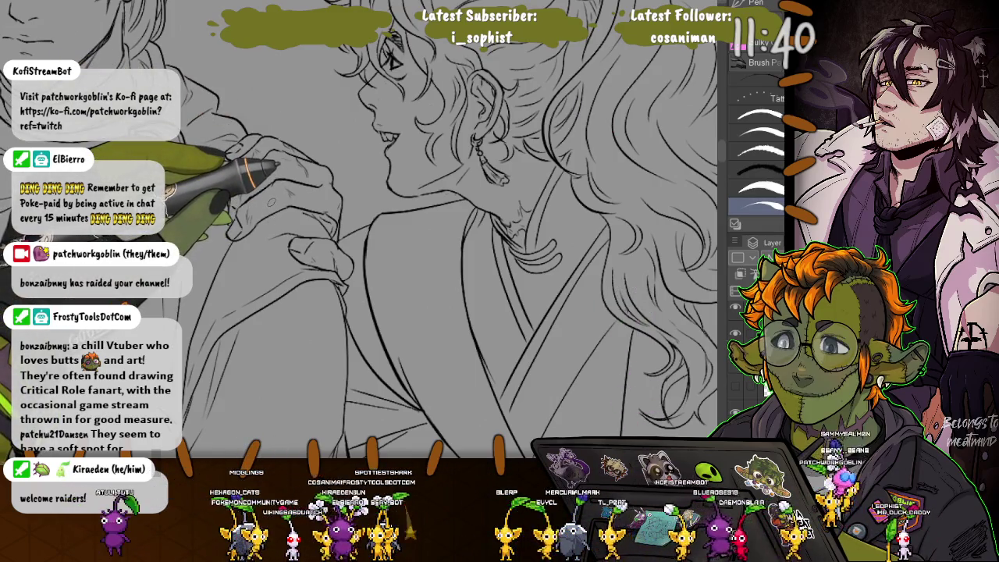
Zoom out to view both characters for inking the man's braid.
scroll(379, 231, "down", 5)
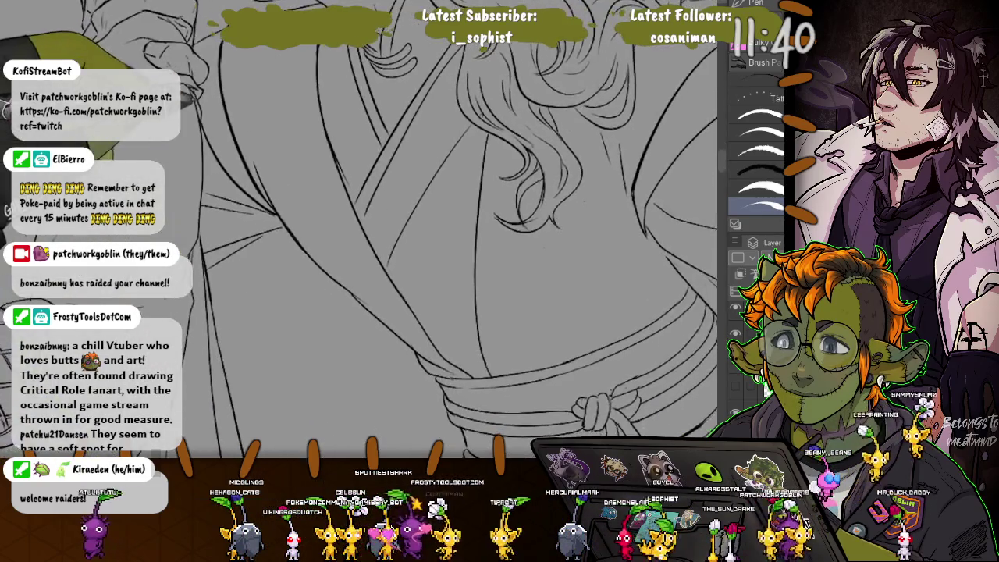
scroll(359, 230, "down", 2)
scroll(359, 230, "down", 2)
scroll(359, 230, "down", 2)
scroll(359, 230, "down", 2)
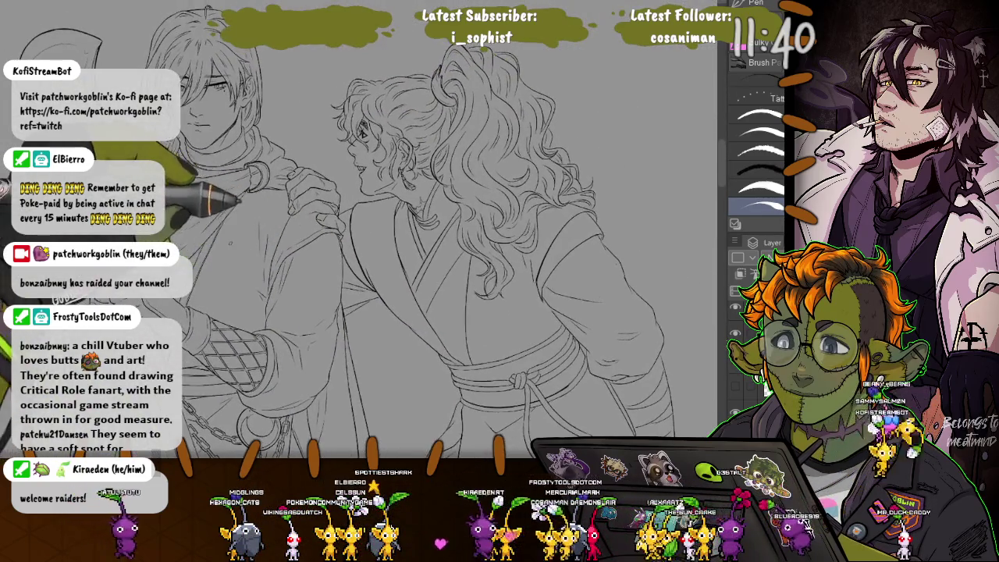
scroll(105, 207, "up", 2)
scroll(445, 235, "down", 1)
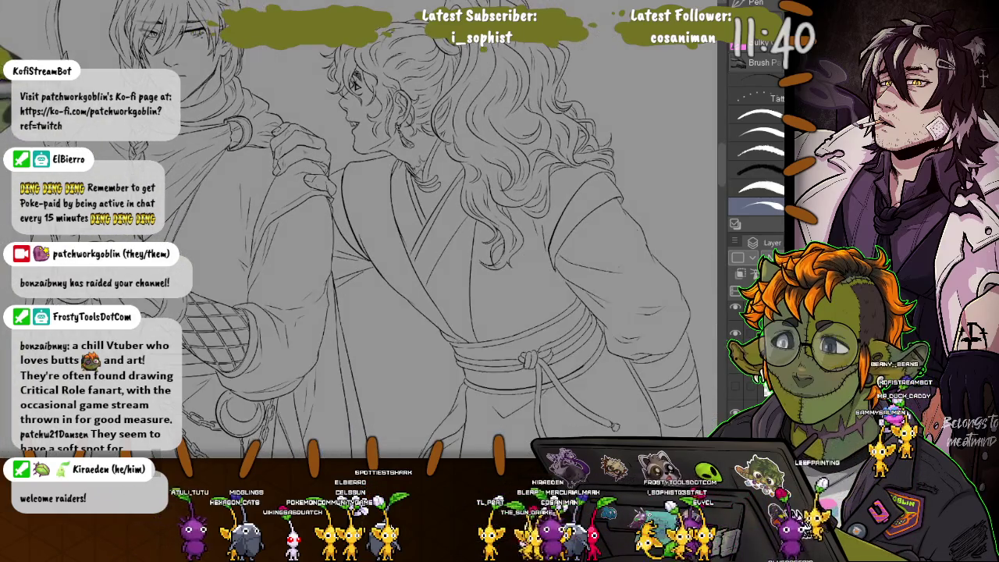
scroll(359, 234, "up", 1)
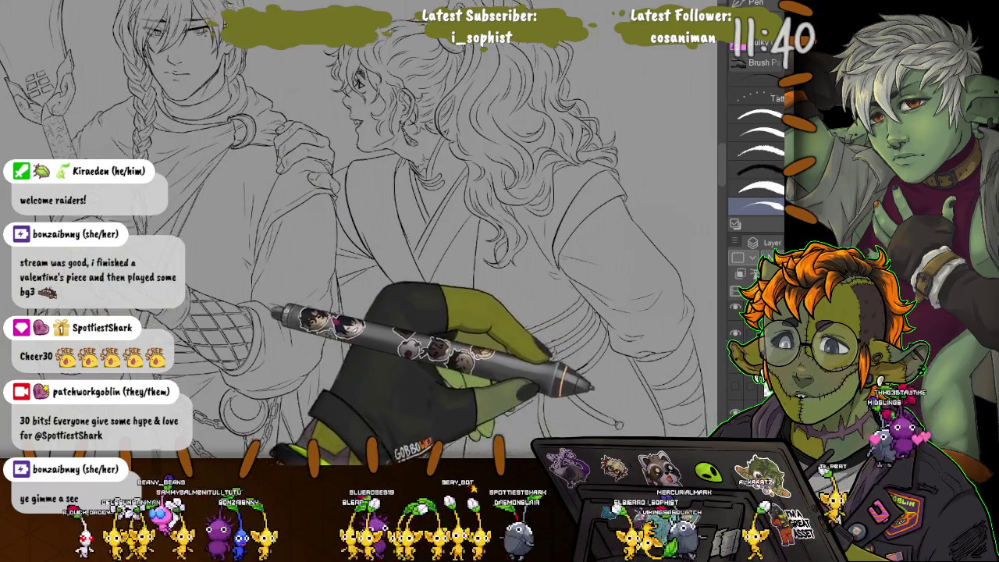
Pan the view over to the girl and zoom in on her face in profile.
left_click_drag(640, 393, 597, 365)
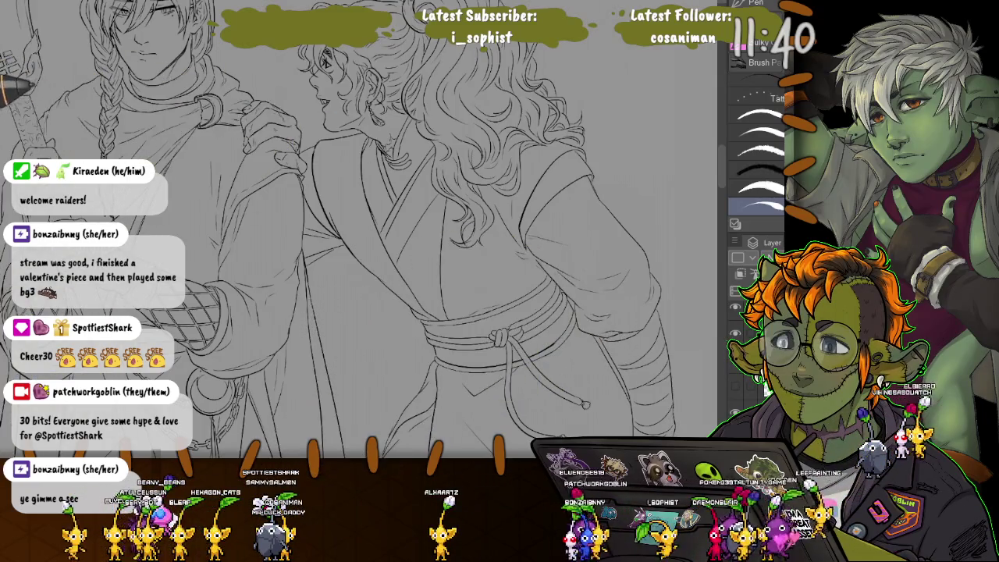
left_click_drag(316, 117, 55, 109)
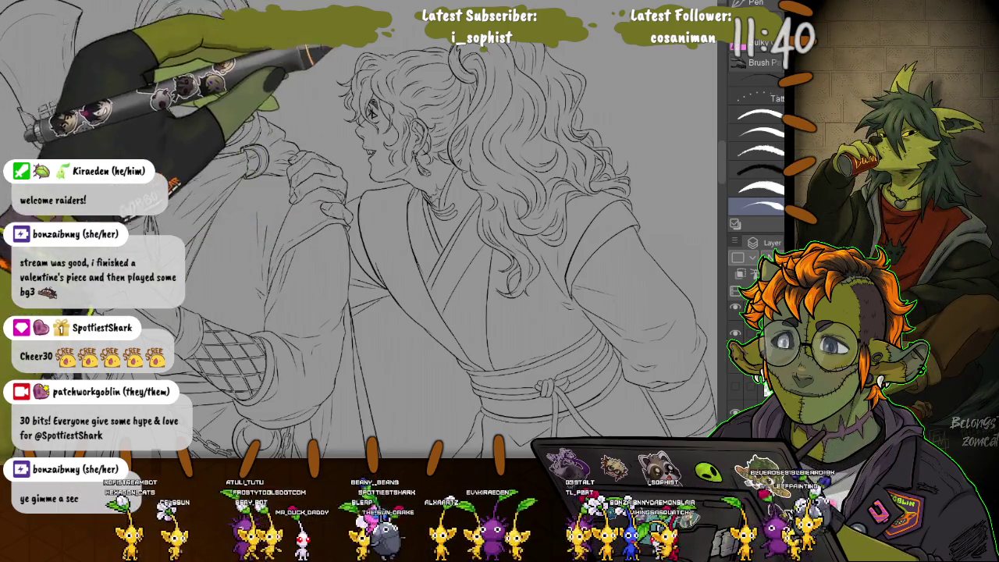
scroll(343, 54, "up", 2)
scroll(327, 62, "up", 2)
scroll(375, 109, "up", 1)
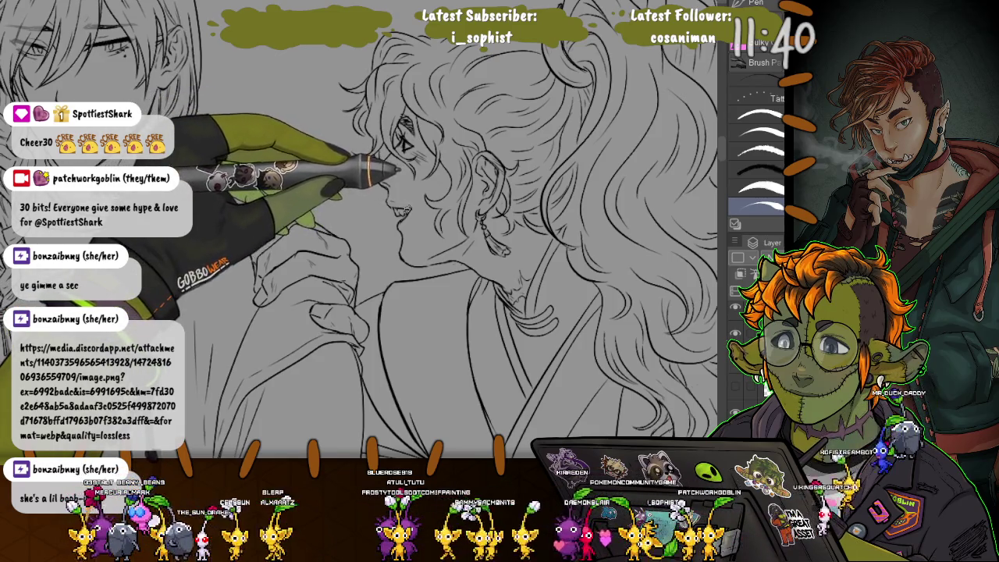
scroll(359, 230, "down", 3)
scroll(359, 235, "down", 1)
scroll(359, 234, "down", 1)
scroll(359, 234, "down", 2)
scroll(359, 234, "down", 1)
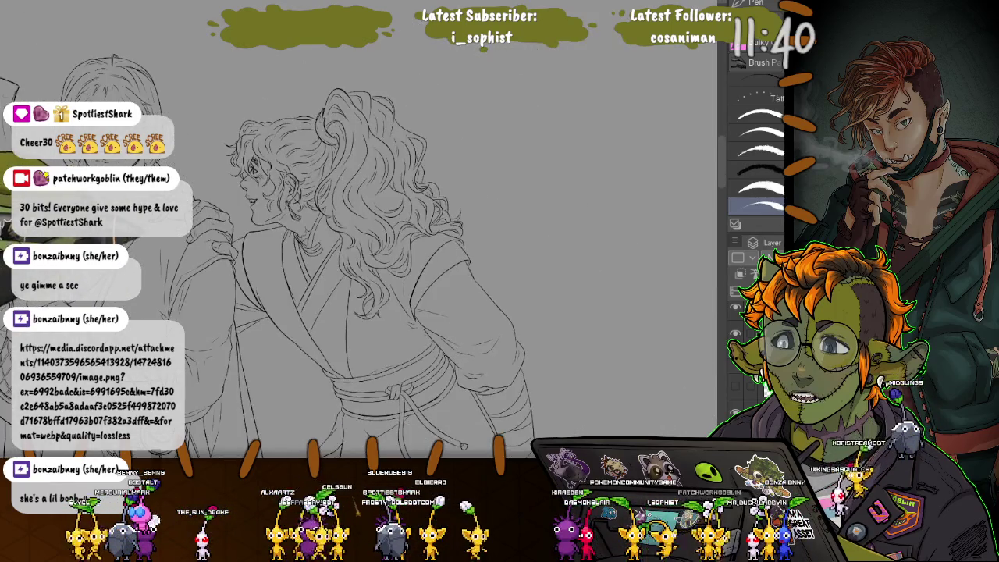
left_click_drag(359, 258, 386, 203)
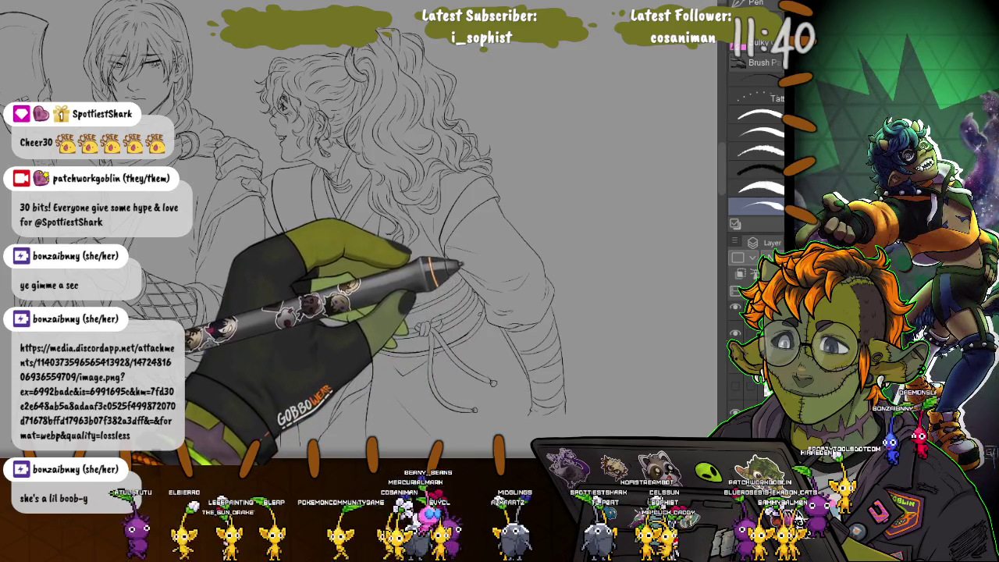
scroll(468, 328, "up", 3)
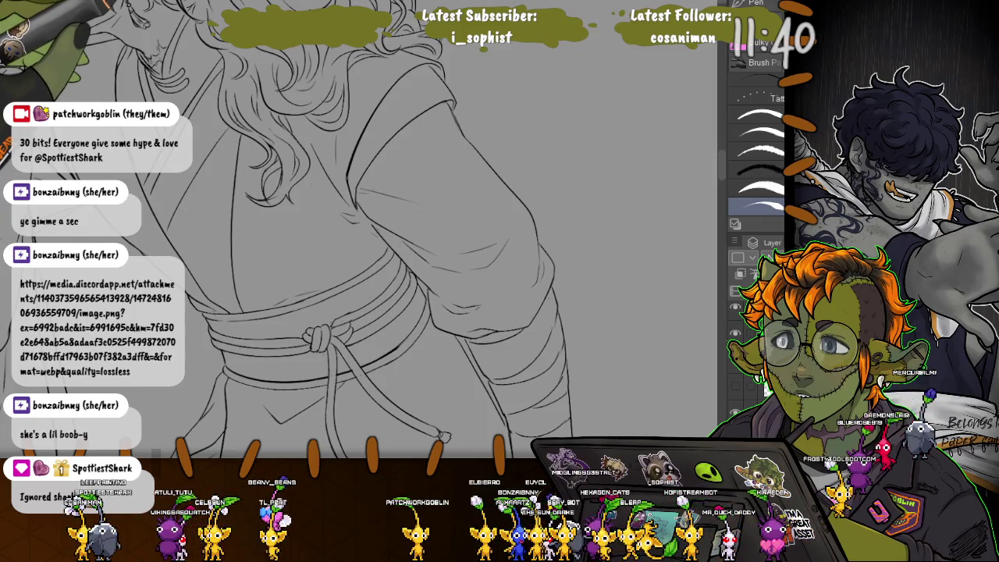
key("alt+Tab")
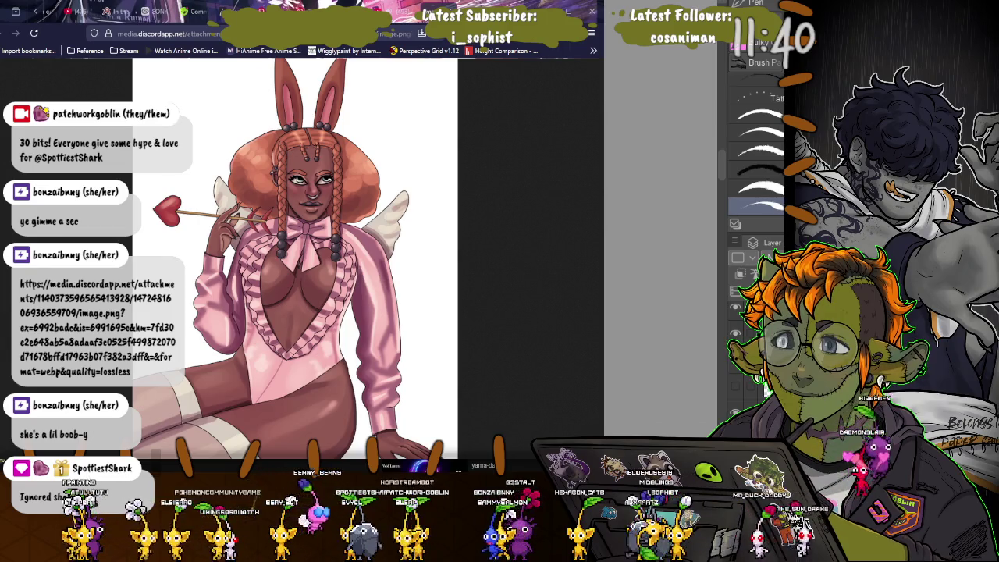
key("alt+Tab")
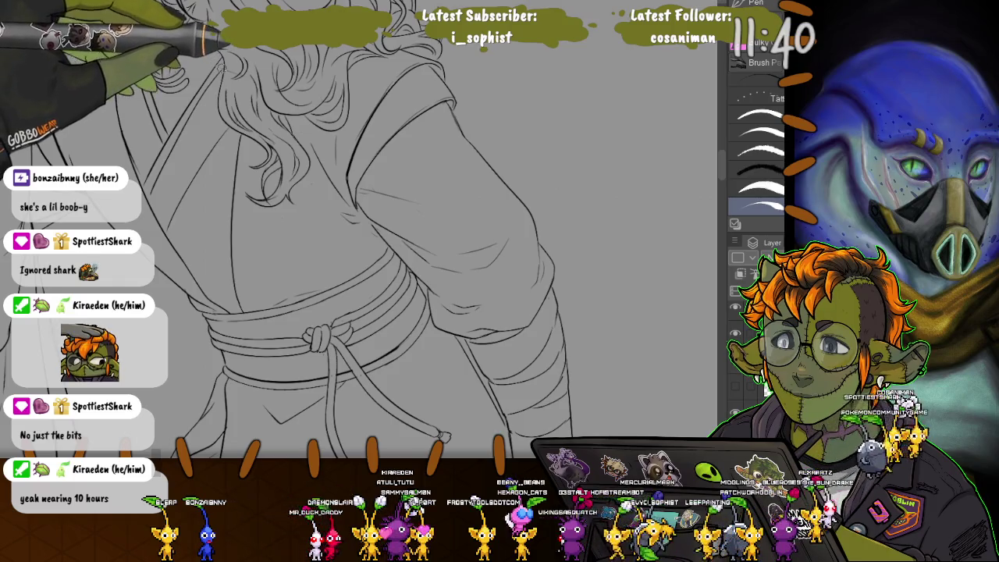
scroll(352, 234, "up", 1)
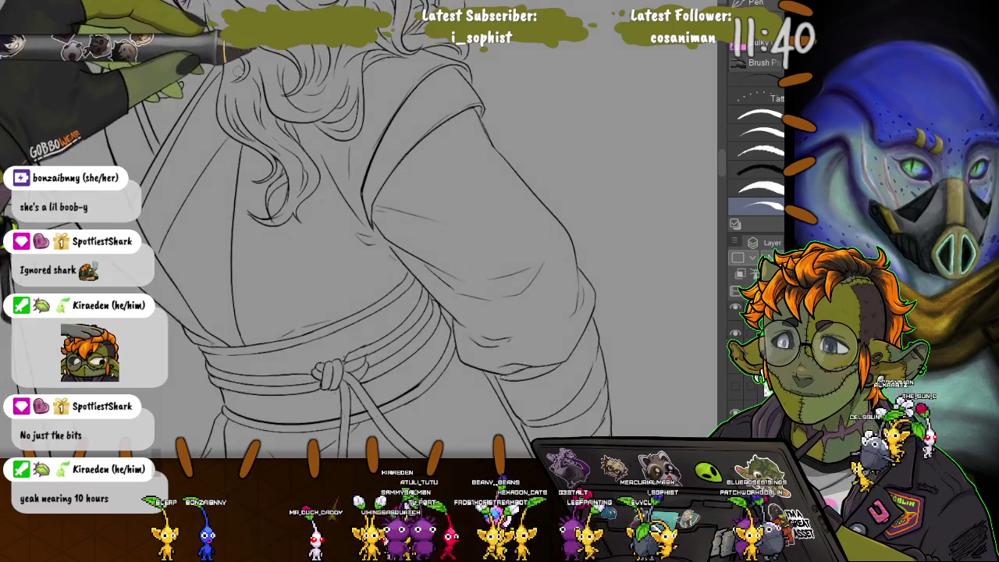
scroll(352, 234, "up", 1)
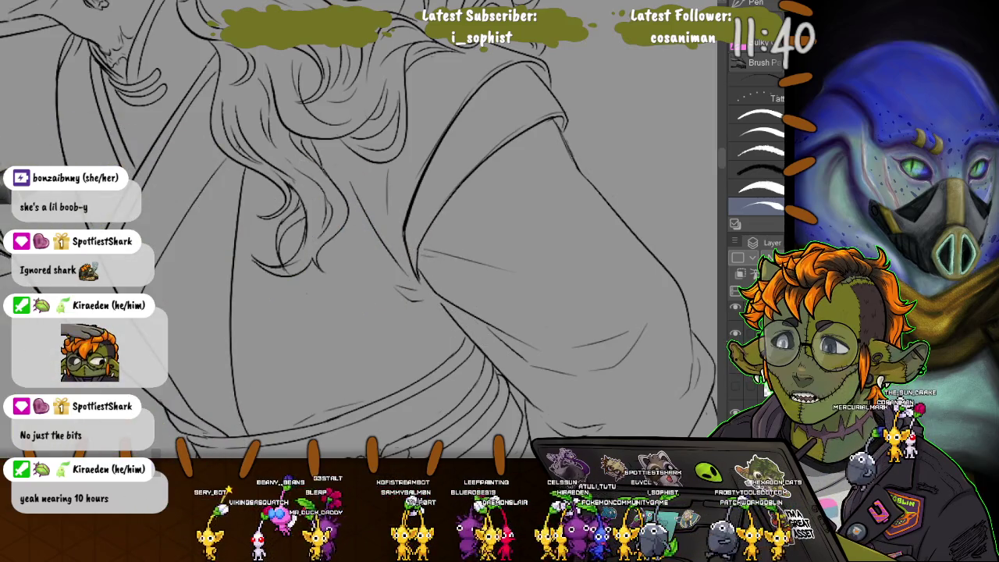
scroll(359, 226, "up", 5)
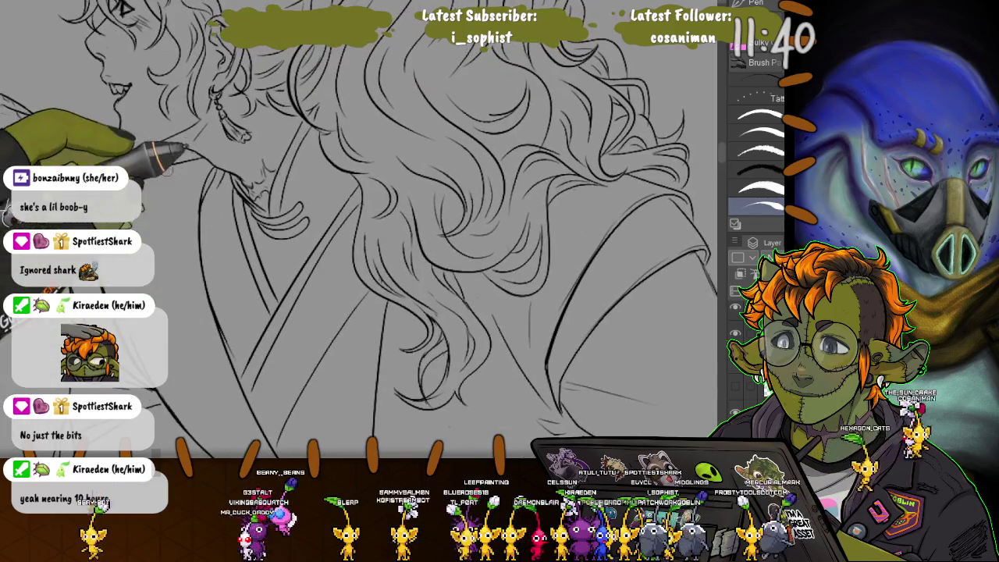
scroll(195, 154, "down", 2)
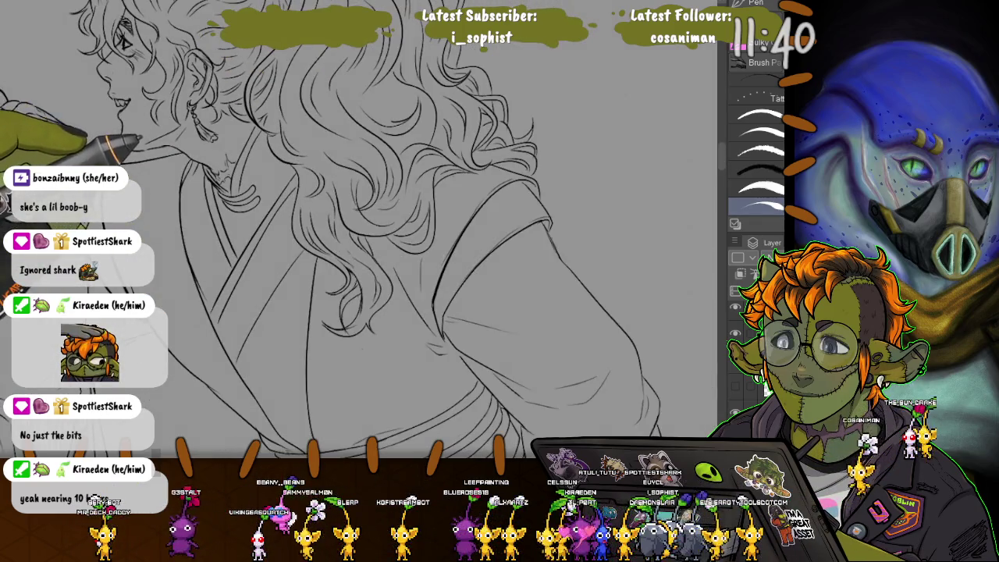
scroll(195, 155, "down", 1)
scroll(194, 154, "down", 1)
left_click_drag(332, 163, 499, 200)
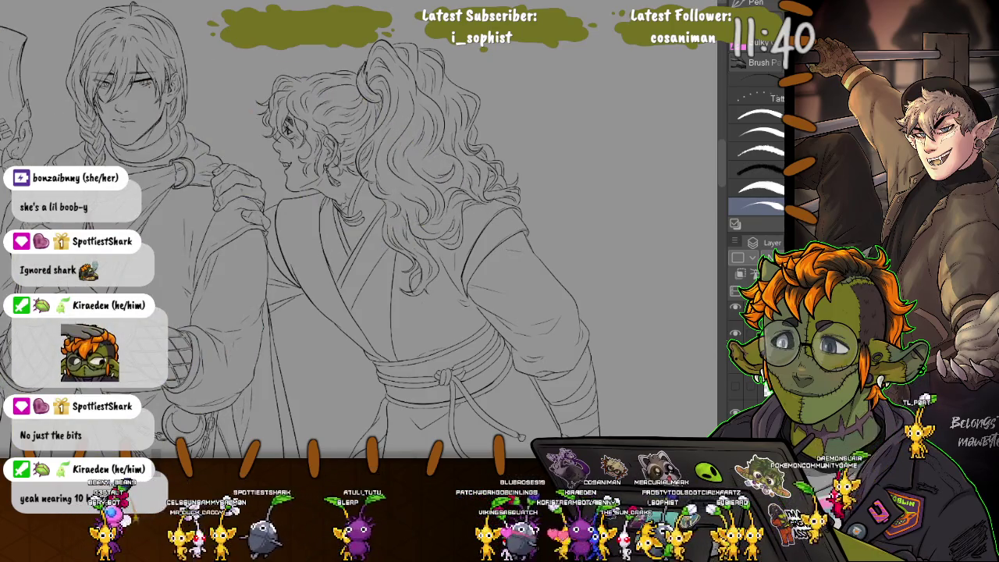
mouse_move(351, 234)
left_mouse_down()
mouse_move(421, 257)
mouse_move(348, 231)
mouse_move(323, 207)
mouse_move(347, 232)
left_mouse_up()
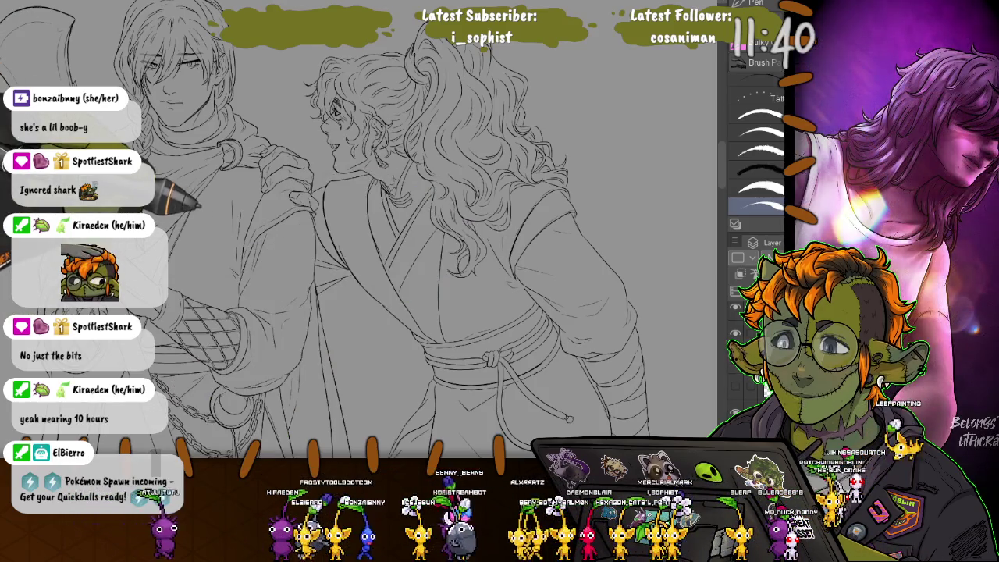
Crop the canvas tightly around the two-figure sketch, fine-tuning the top and bottom edges.
scroll(658, 425, "down", 5)
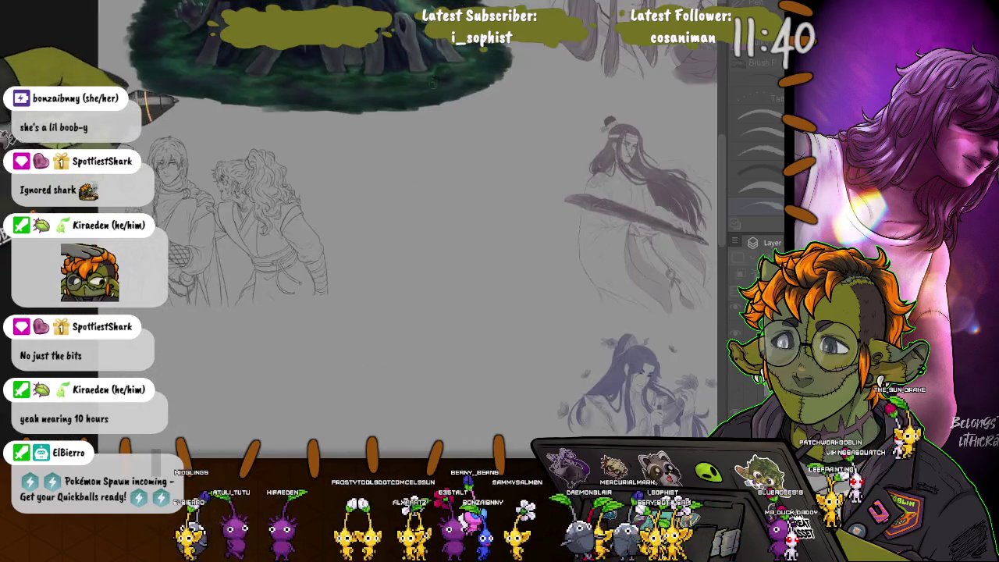
key("alt+Tab")
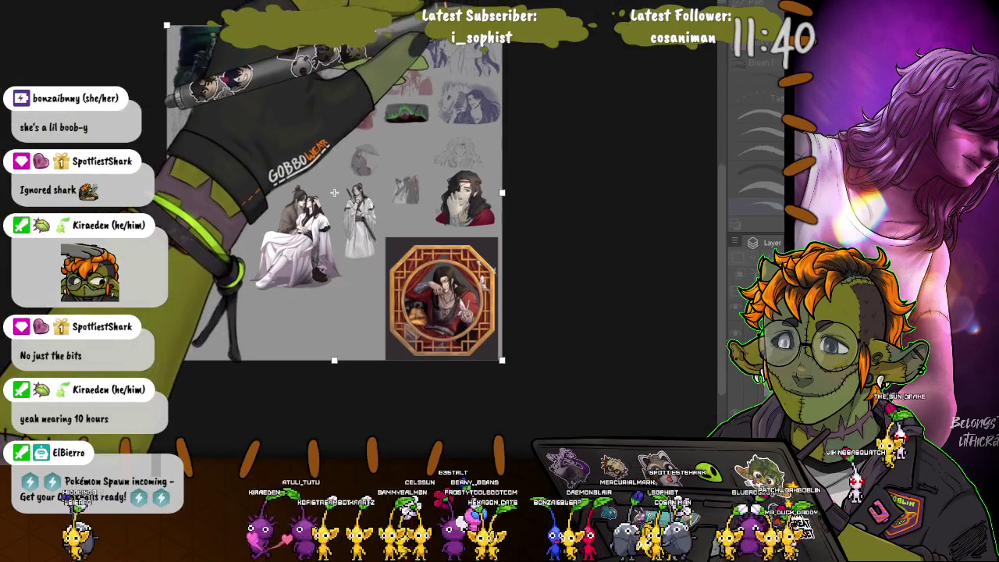
left_click_drag(467, 31, 222, 99)
left_click_drag(193, 360, 193, 156)
scroll(215, 155, "up", 3)
scroll(215, 155, "up", 2)
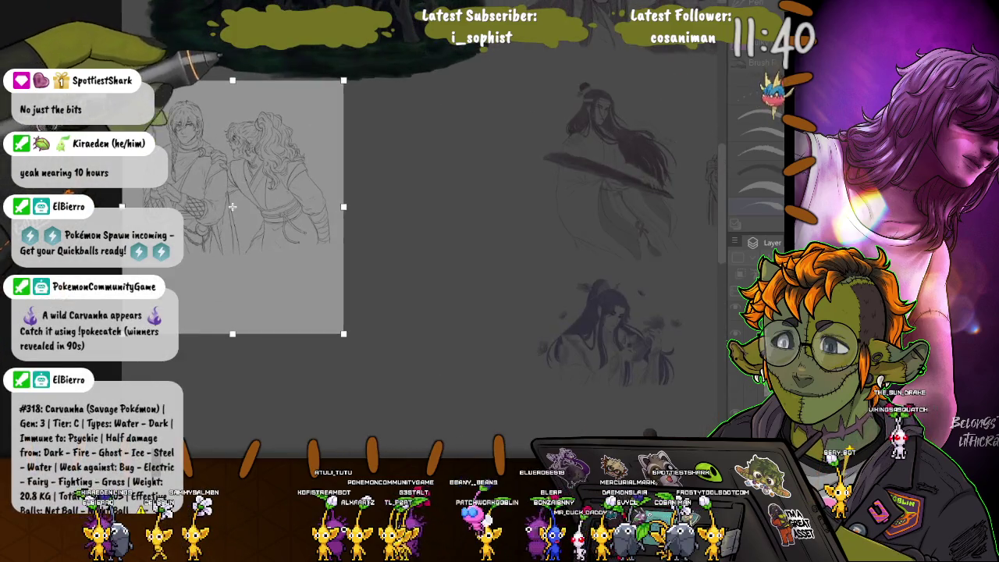
left_click_drag(233, 92, 233, 95)
left_click_drag(233, 336, 233, 261)
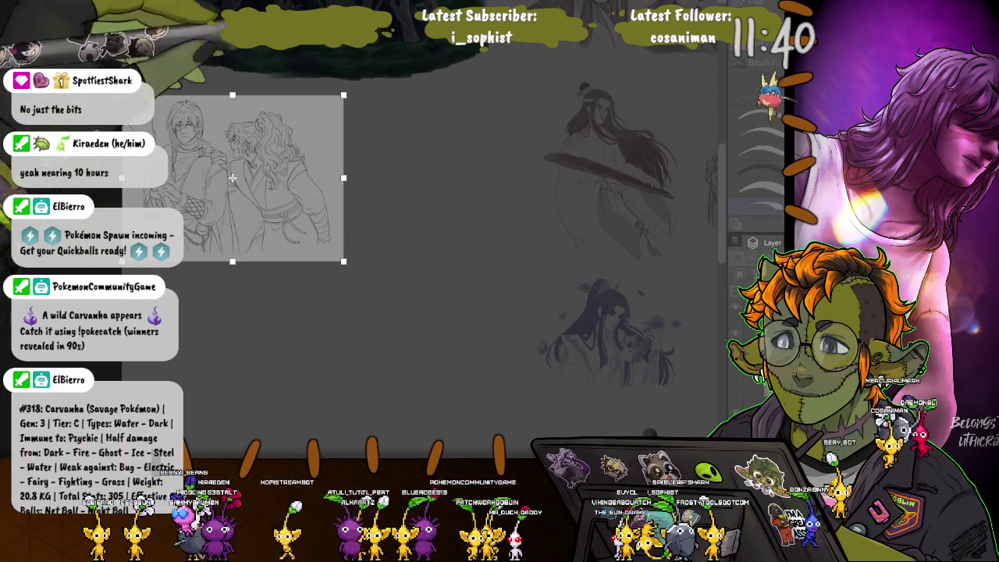
key("Return")
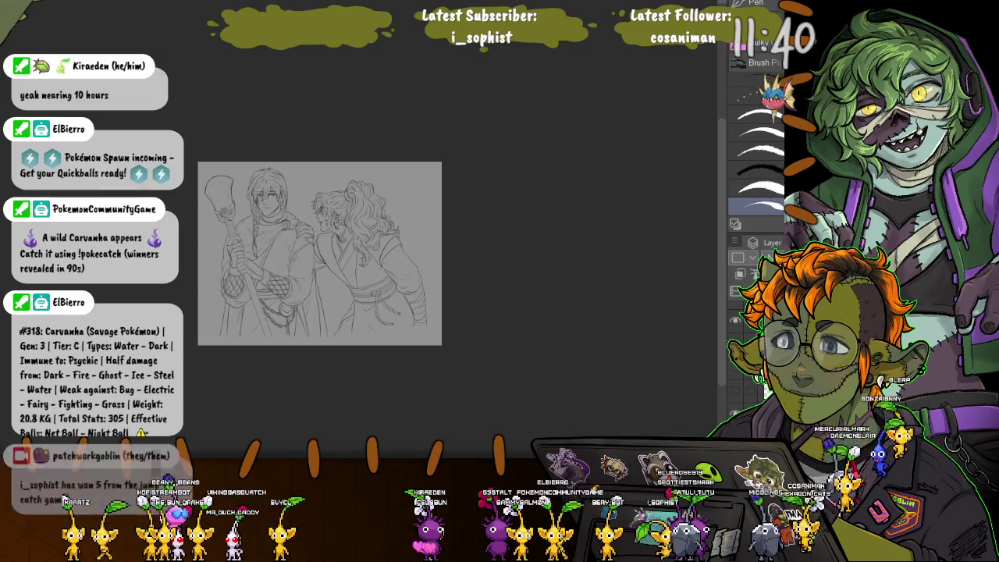
key("ctrl+plus")
scroll(342, 329, "up", 1)
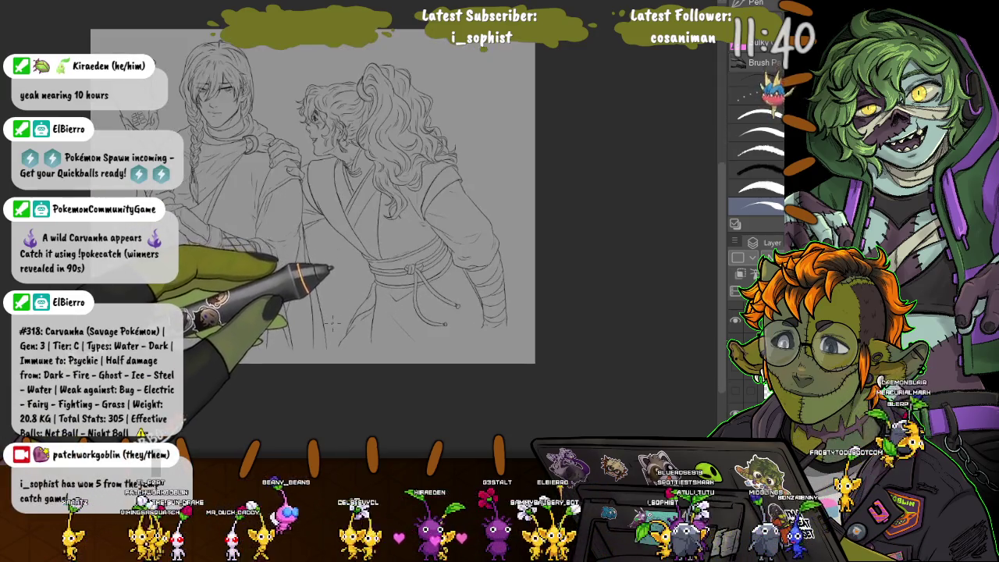
scroll(342, 328, "up", 1)
scroll(342, 329, "up", 1)
scroll(342, 328, "up", 1)
scroll(342, 329, "up", 1)
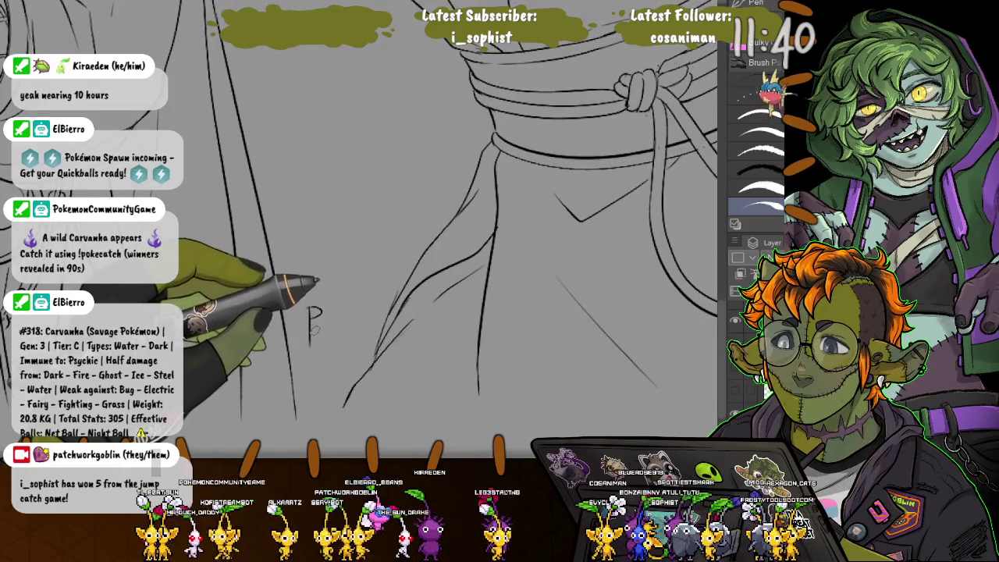
mouse_move(315, 328)
left_mouse_down()
mouse_move(334, 338)
mouse_move(345, 378)
mouse_move(309, 385)
mouse_move(302, 298)
mouse_move(344, 296)
left_mouse_up()
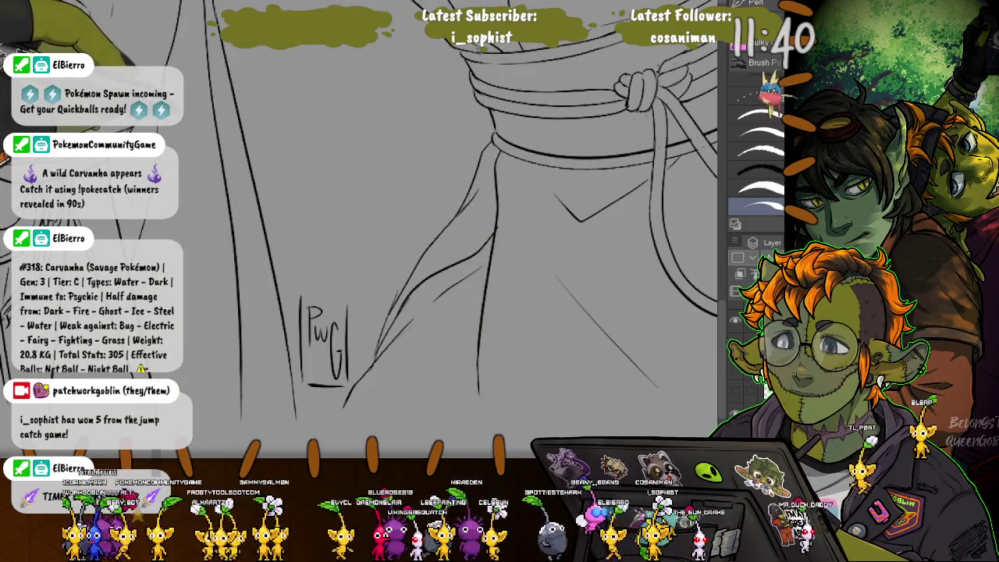
key("ctrl+z")
key("ctrl+z")
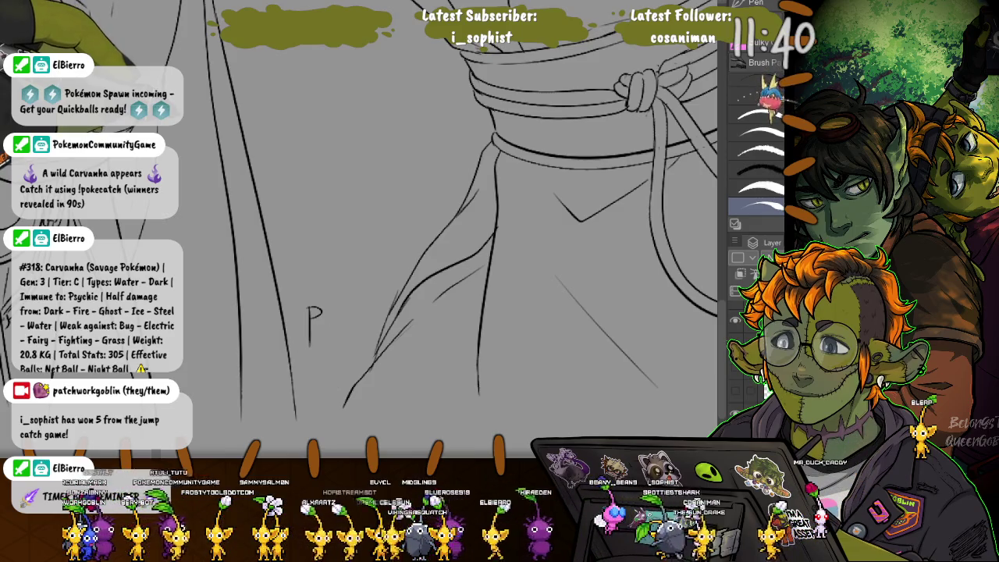
key("ctrl+z")
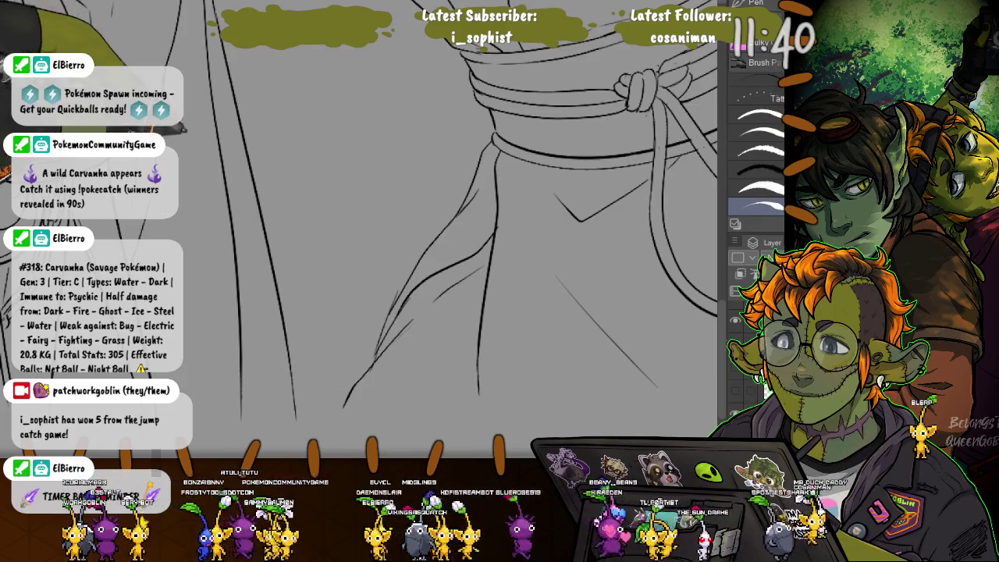